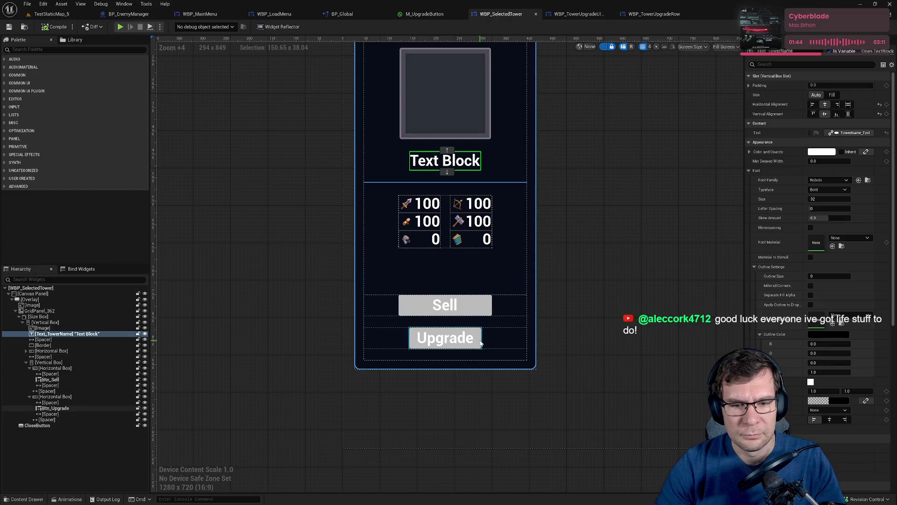
Open WBP_SelectedTower's EventGraph and pan to the Upgrade comment and its Add to Viewport node
{"action": "left_click", "coordinate": [890, 26]}
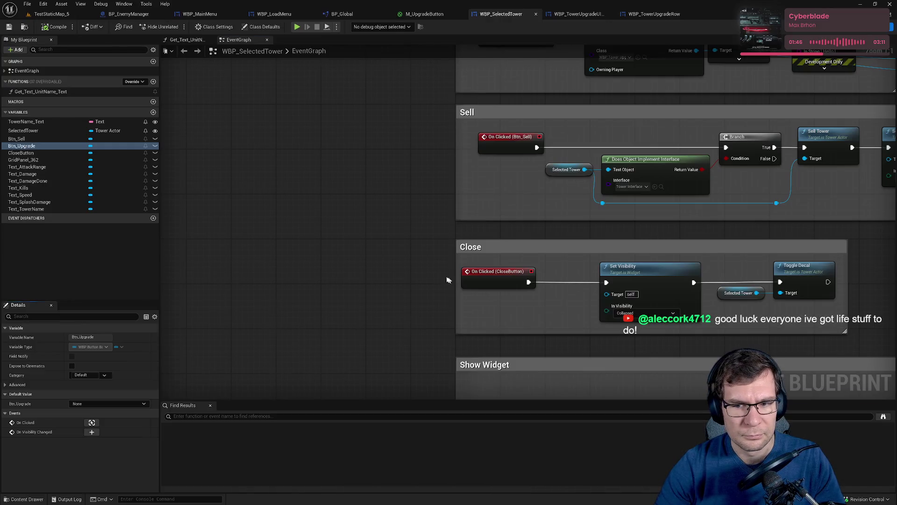
{"action": "left_click_drag", "start_coordinate": [348, 266], "coordinate": [125, 205]}
{"action": "mouse_move", "coordinate": [379, 265]}
{"action": "left_mouse_down"}
{"action": "mouse_move", "coordinate": [449, 274]}
{"action": "mouse_move", "coordinate": [465, 286]}
{"action": "mouse_move", "coordinate": [382, 293]}
{"action": "mouse_move", "coordinate": [402, 247]}
{"action": "left_mouse_up"}
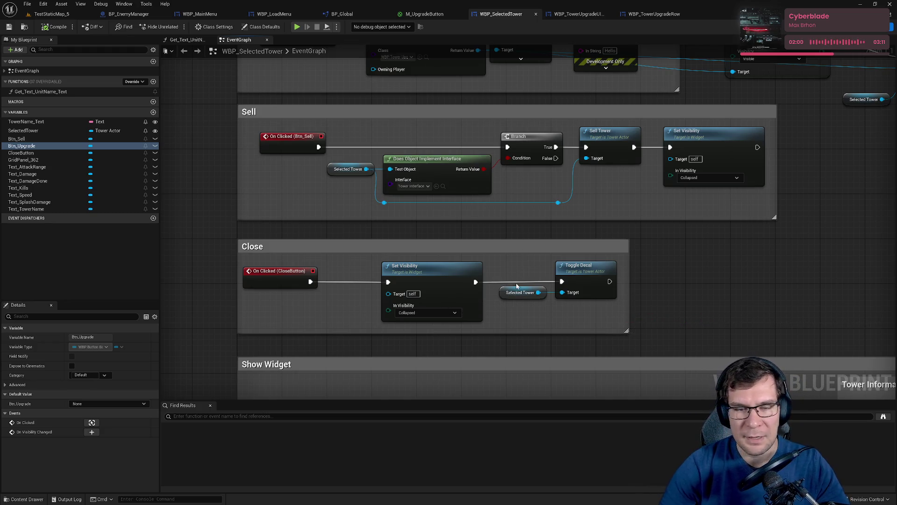
{"action": "mouse_move", "coordinate": [410, 250]}
{"action": "left_mouse_down"}
{"action": "mouse_move", "coordinate": [432, 303]}
{"action": "mouse_move", "coordinate": [444, 379]}
{"action": "left_mouse_up"}
{"action": "mouse_move", "coordinate": [487, 205]}
{"action": "left_mouse_down"}
{"action": "mouse_move", "coordinate": [378, 259]}
{"action": "mouse_move", "coordinate": [322, 241]}
{"action": "left_mouse_up"}
{"action": "left_click", "coordinate": [358, 196]}
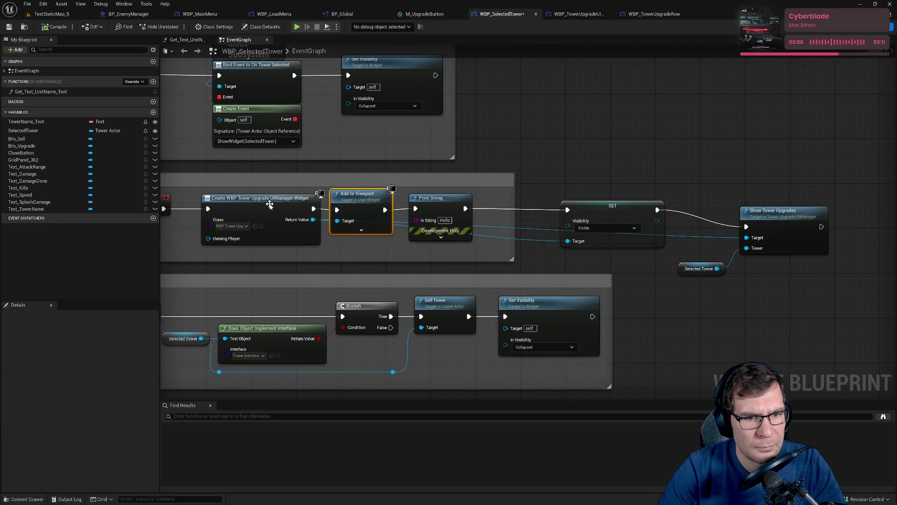
Rearrange the SET, Selected Tower and Show Tower Upgrades nodes in the Upgrade handler
{"action": "left_click", "coordinate": [537, 255]}
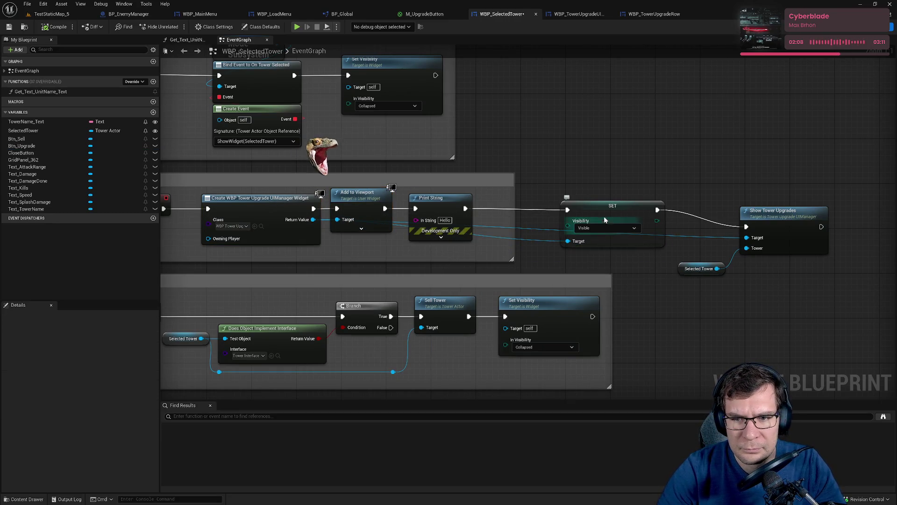
{"action": "mouse_move", "coordinate": [605, 219]}
{"action": "left_mouse_down"}
{"action": "mouse_move", "coordinate": [607, 156]}
{"action": "mouse_move", "coordinate": [669, 162]}
{"action": "mouse_move", "coordinate": [556, 249]}
{"action": "mouse_move", "coordinate": [596, 218]}
{"action": "mouse_move", "coordinate": [612, 167]}
{"action": "left_mouse_up"}
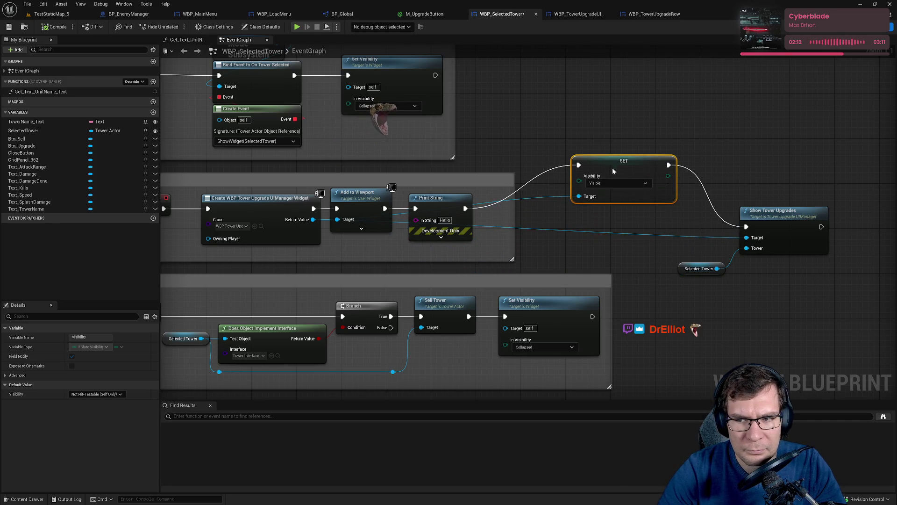
{"action": "left_click_drag", "start_coordinate": [771, 236], "coordinate": [775, 256]}
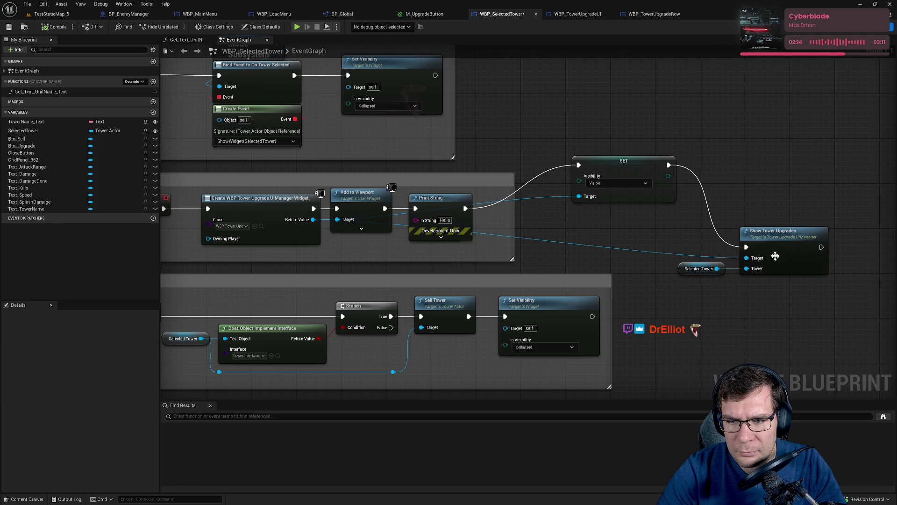
{"action": "left_click_drag", "start_coordinate": [676, 240], "coordinate": [768, 289]}
{"action": "left_click_drag", "start_coordinate": [766, 253], "coordinate": [784, 220]}
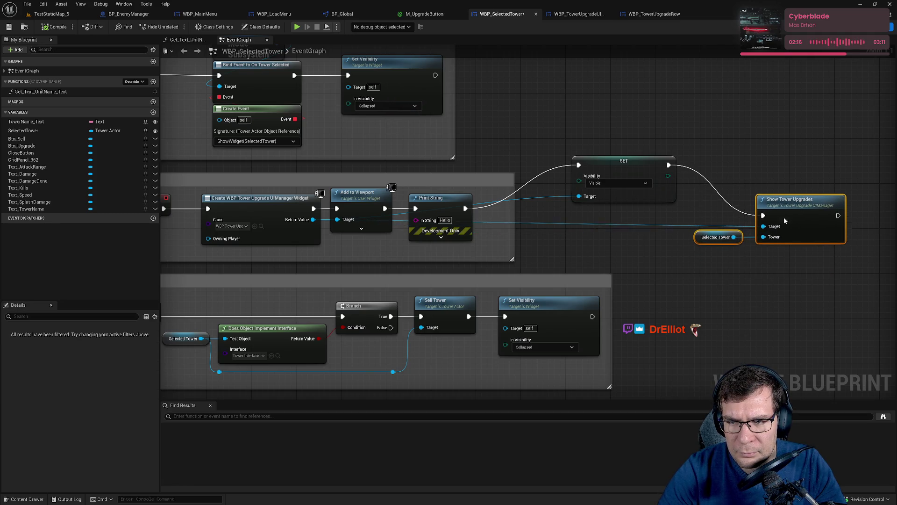
{"action": "left_click_drag", "start_coordinate": [680, 234], "coordinate": [737, 226]}
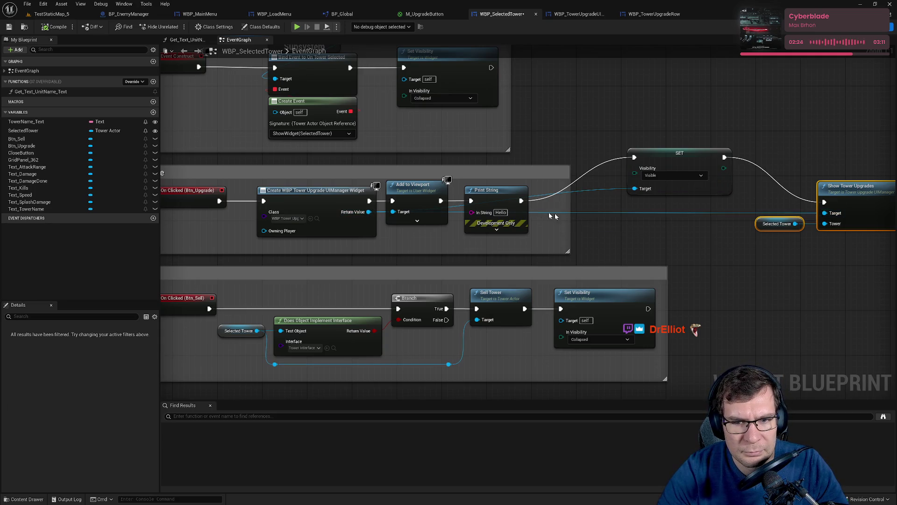
Delete the Print String node and reroute the widget reference wire into SET's target
{"action": "left_click_drag", "start_coordinate": [486, 189], "coordinate": [547, 169]}
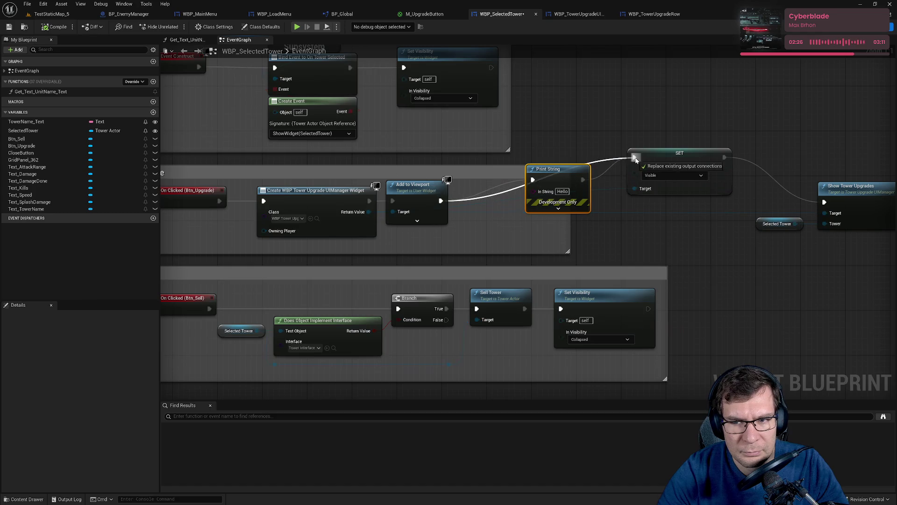
{"action": "key", "text": "Delete"}
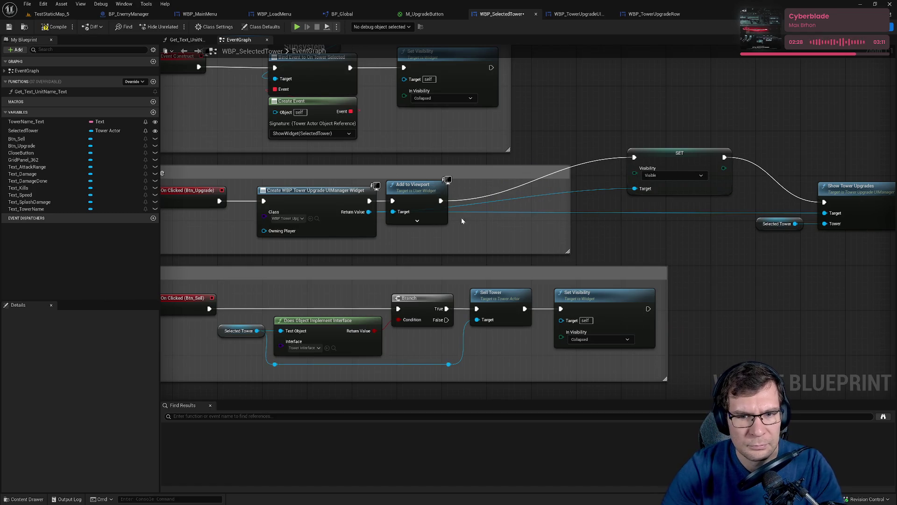
{"action": "left_click_drag", "start_coordinate": [455, 207], "coordinate": [632, 189]}
{"action": "mouse_move", "coordinate": [456, 210]}
{"action": "left_mouse_down"}
{"action": "mouse_move", "coordinate": [398, 243]}
{"action": "mouse_move", "coordinate": [383, 227]}
{"action": "mouse_move", "coordinate": [397, 237]}
{"action": "mouse_move", "coordinate": [606, 230]}
{"action": "left_mouse_up"}
{"action": "left_click", "coordinate": [383, 226]}
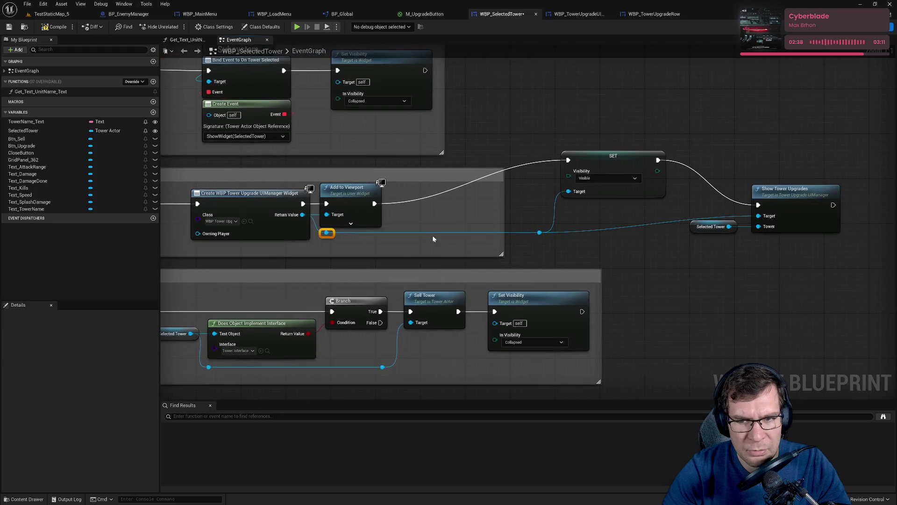
Place SET beside Add to Viewport and add a reroute knot to straighten the widget wire
{"action": "mouse_move", "coordinate": [601, 164]}
{"action": "left_mouse_down"}
{"action": "mouse_move", "coordinate": [585, 179]}
{"action": "mouse_move", "coordinate": [450, 202]}
{"action": "left_mouse_up"}
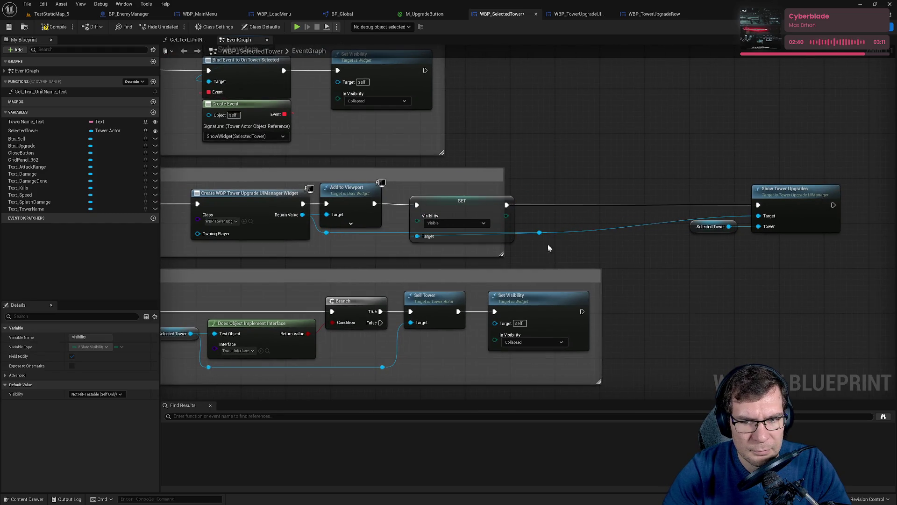
{"action": "left_click_drag", "start_coordinate": [540, 232], "coordinate": [396, 248]}
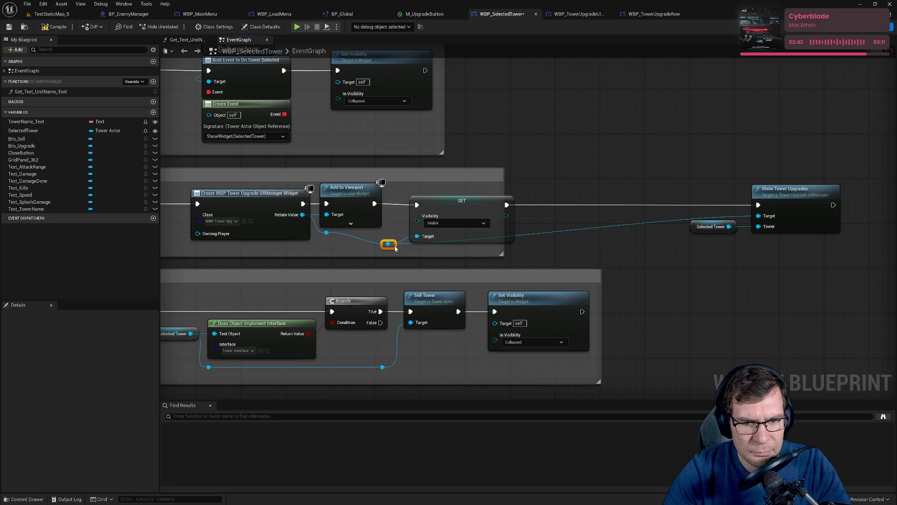
{"action": "double_click", "coordinate": [369, 240]}
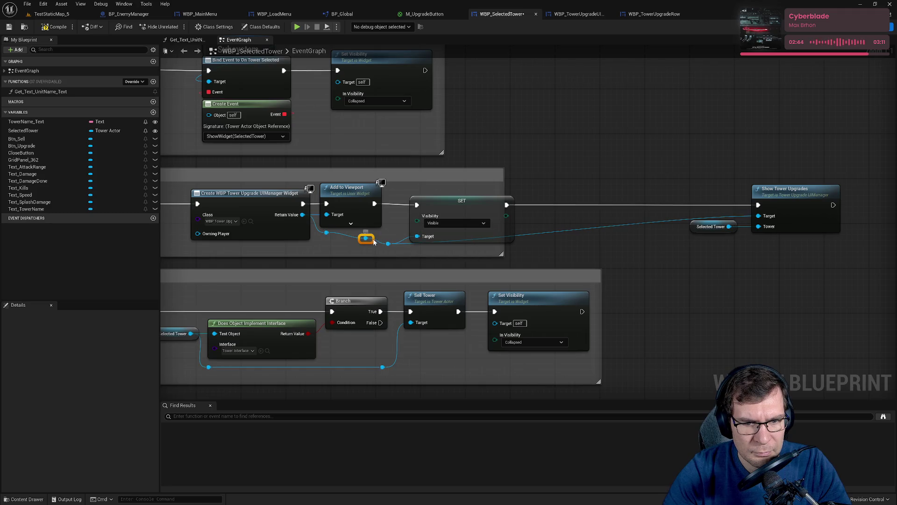
{"action": "mouse_move", "coordinate": [373, 242]}
{"action": "left_mouse_down"}
{"action": "mouse_move", "coordinate": [390, 234]}
{"action": "mouse_move", "coordinate": [402, 253]}
{"action": "left_mouse_up"}
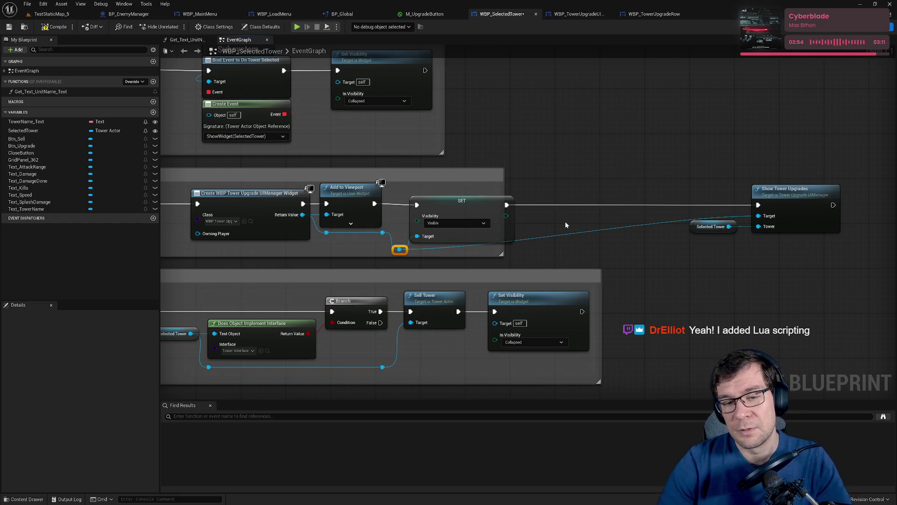
Widen the Upgrade comment, shift Show Tower Upgrades and Selected Tower, and reroute the Selected Tower wire
{"action": "mouse_move", "coordinate": [411, 177]}
{"action": "left_mouse_down"}
{"action": "mouse_move", "coordinate": [661, 174]}
{"action": "mouse_move", "coordinate": [638, 200]}
{"action": "left_mouse_up"}
{"action": "mouse_move", "coordinate": [706, 161]}
{"action": "left_mouse_down"}
{"action": "mouse_move", "coordinate": [542, 167]}
{"action": "mouse_move", "coordinate": [547, 161]}
{"action": "left_mouse_up"}
{"action": "mouse_move", "coordinate": [330, 228]}
{"action": "left_mouse_down"}
{"action": "mouse_move", "coordinate": [525, 214]}
{"action": "mouse_move", "coordinate": [537, 182]}
{"action": "left_mouse_up"}
{"action": "double_click", "coordinate": [417, 211]}
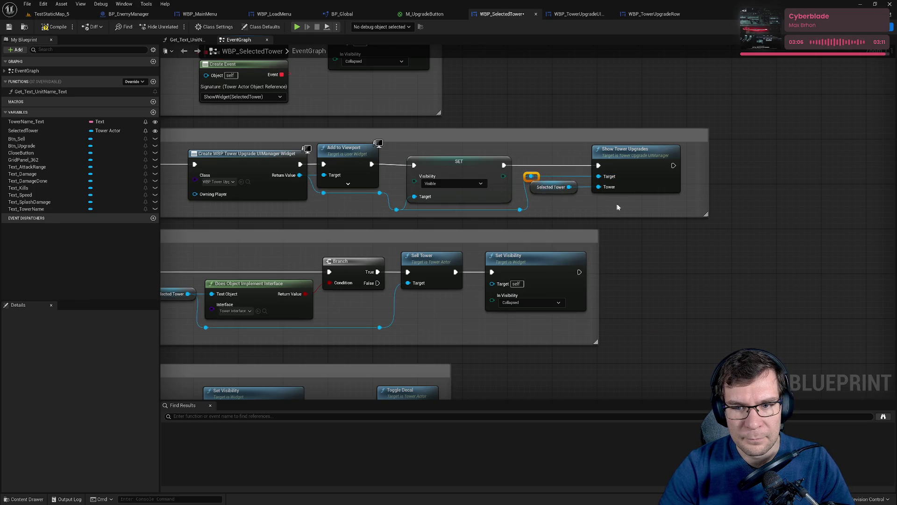
{"action": "key", "text": "ctrl+z"}
{"action": "key", "text": "ctrl+z"}
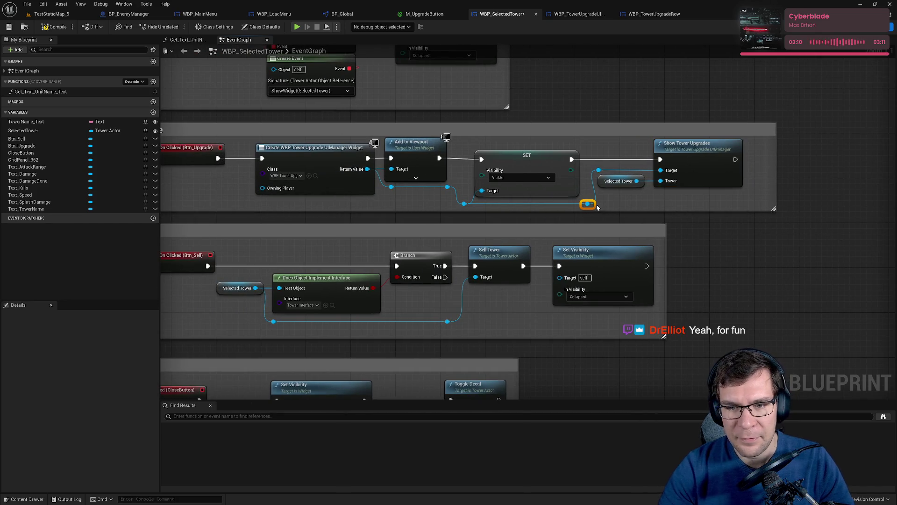
{"action": "left_click_drag", "start_coordinate": [587, 204], "coordinate": [582, 204]}
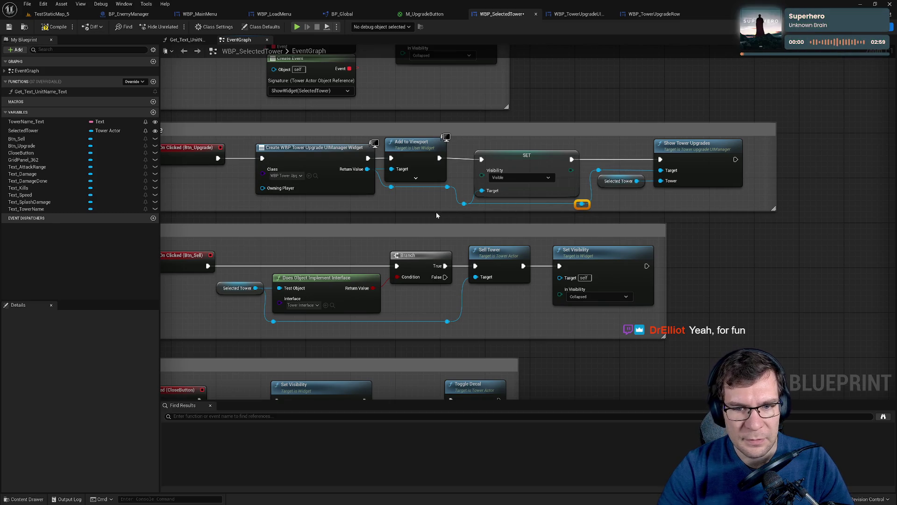
Align Show Tower Upgrades and the reroute knot with SET in one row, then save
{"action": "left_click", "coordinate": [561, 159]}
{"action": "left_click", "coordinate": [466, 159], "text": "ctrl"}
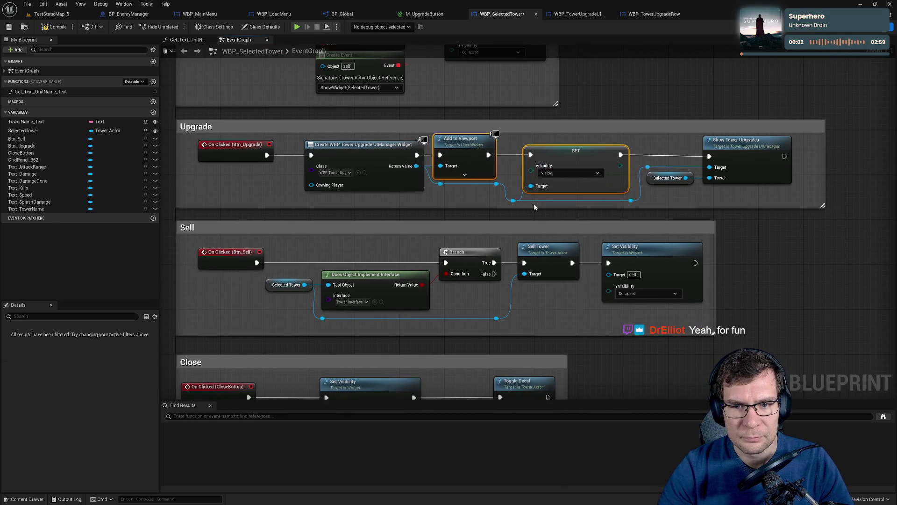
{"action": "left_click", "coordinate": [752, 148]}
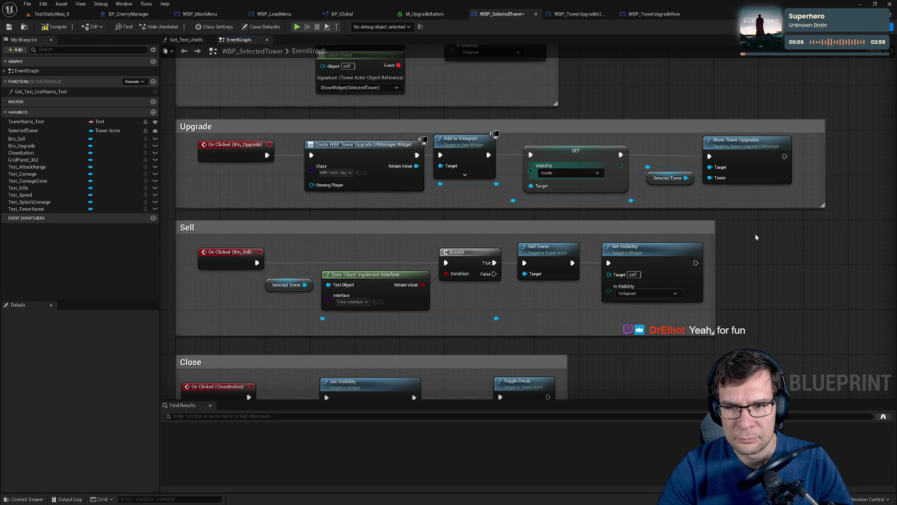
{"action": "left_click_drag", "start_coordinate": [755, 234], "coordinate": [660, 241]}
{"action": "left_click", "coordinate": [499, 161], "text": "ctrl"}
{"action": "key", "text": "q"}
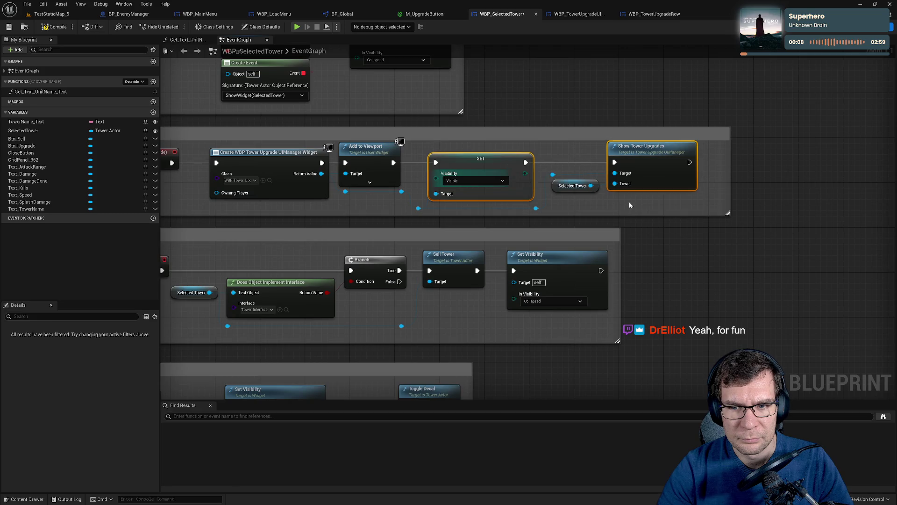
{"action": "left_click", "coordinate": [552, 175]}
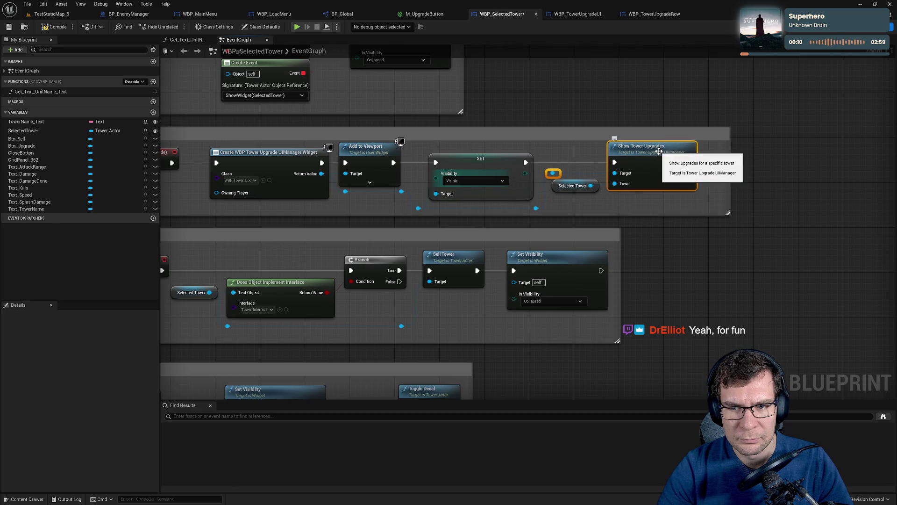
{"action": "left_click", "coordinate": [660, 153], "text": "ctrl"}
{"action": "key", "text": "ctrl+s"}
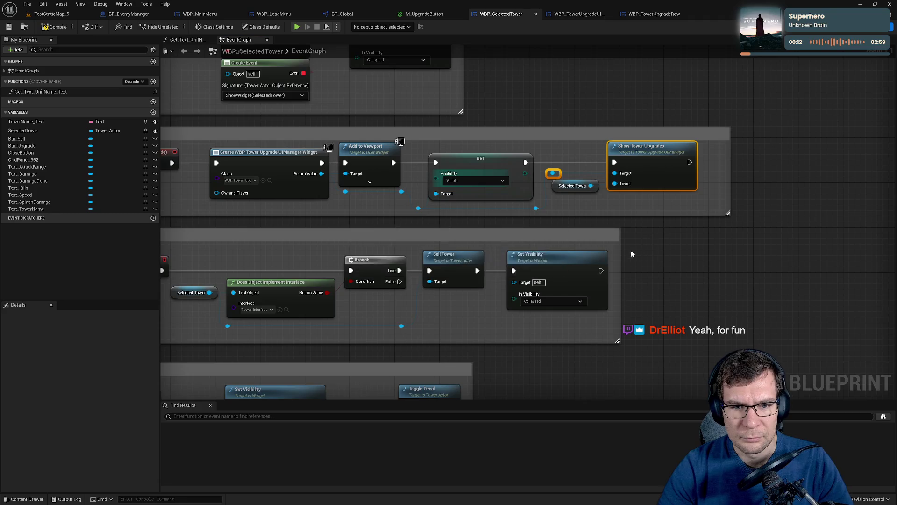
Connect SET's execution output to Show Tower Upgrades
{"action": "left_click_drag", "start_coordinate": [631, 250], "coordinate": [566, 219]}
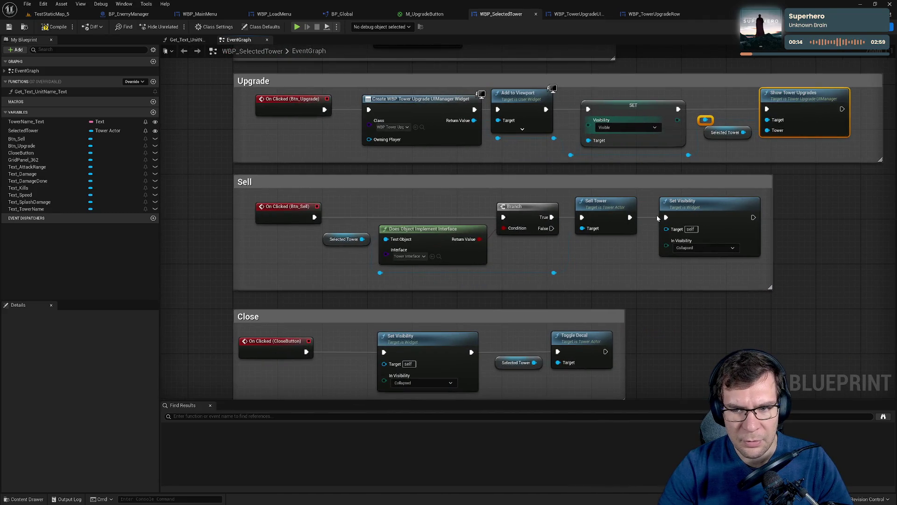
{"action": "mouse_move", "coordinate": [678, 109]}
{"action": "left_mouse_down"}
{"action": "mouse_move", "coordinate": [727, 105]}
{"action": "mouse_move", "coordinate": [687, 306]}
{"action": "left_mouse_up"}
{"action": "scroll", "coordinate": [598, 205], "scroll_direction": "down", "scroll_amount": 4}
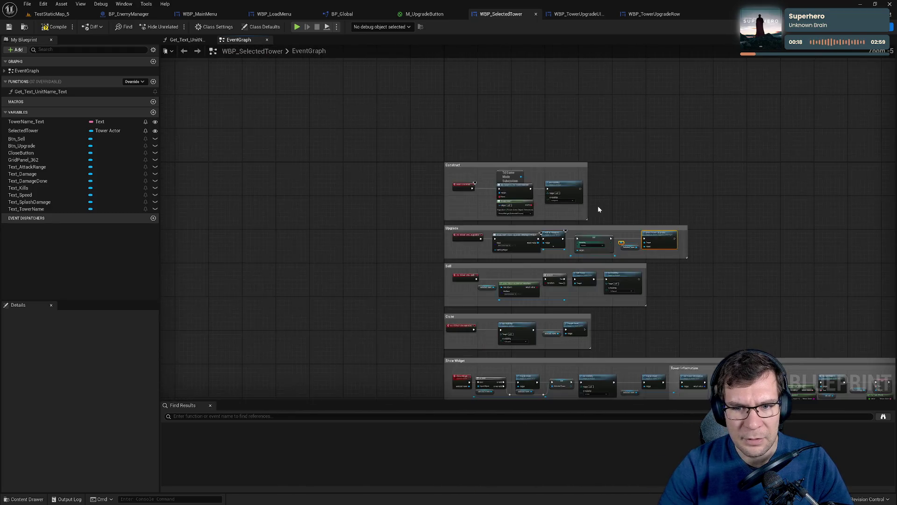
Compile WBP_SelectedTower with the Sell and Close sections in view
{"action": "scroll", "coordinate": [506, 203], "scroll_direction": "up", "scroll_amount": 4}
{"action": "mouse_move", "coordinate": [506, 203]}
{"action": "left_mouse_down"}
{"action": "mouse_move", "coordinate": [579, 108]}
{"action": "mouse_move", "coordinate": [446, 59]}
{"action": "left_mouse_up"}
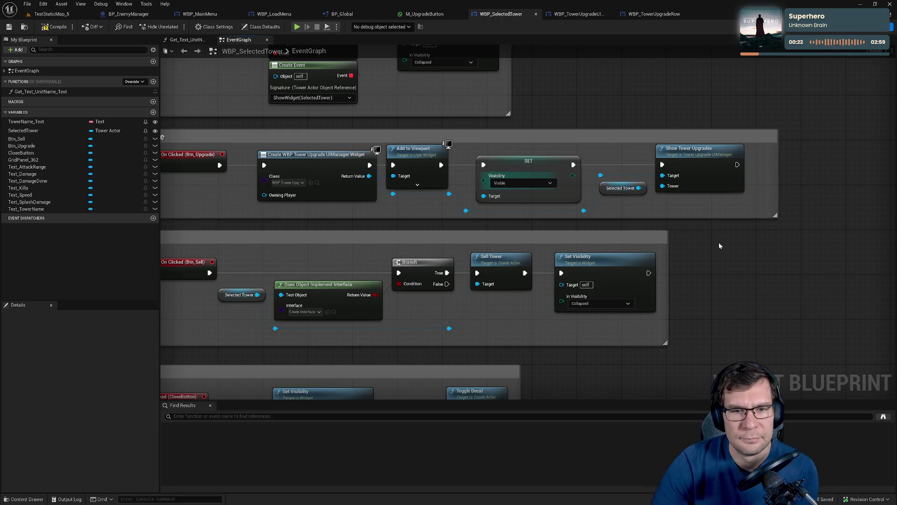
{"action": "left_click", "coordinate": [53, 26]}
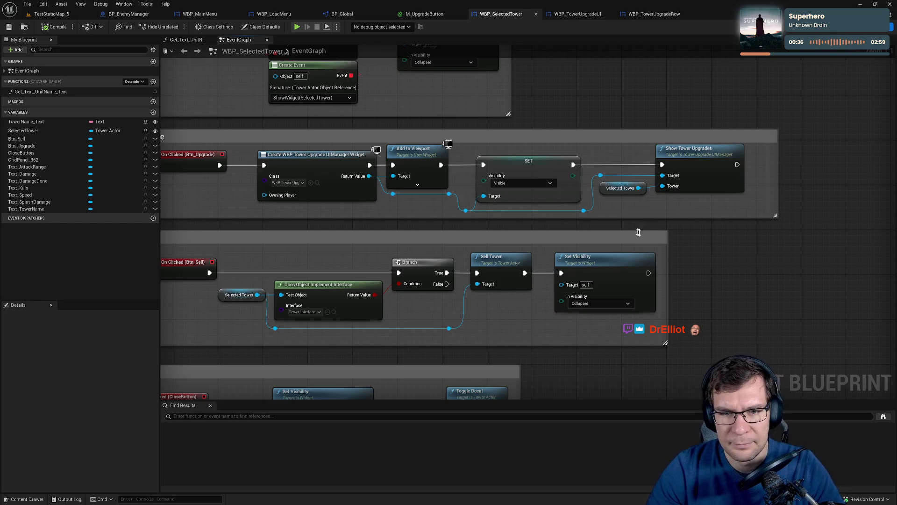
Align Selected Tower with Show Tower Upgrades' Tower pin and save the widget
{"action": "mouse_move", "coordinate": [680, 264]}
{"action": "left_mouse_down"}
{"action": "mouse_move", "coordinate": [734, 133]}
{"action": "mouse_move", "coordinate": [723, 211]}
{"action": "mouse_move", "coordinate": [750, 231]}
{"action": "left_mouse_up"}
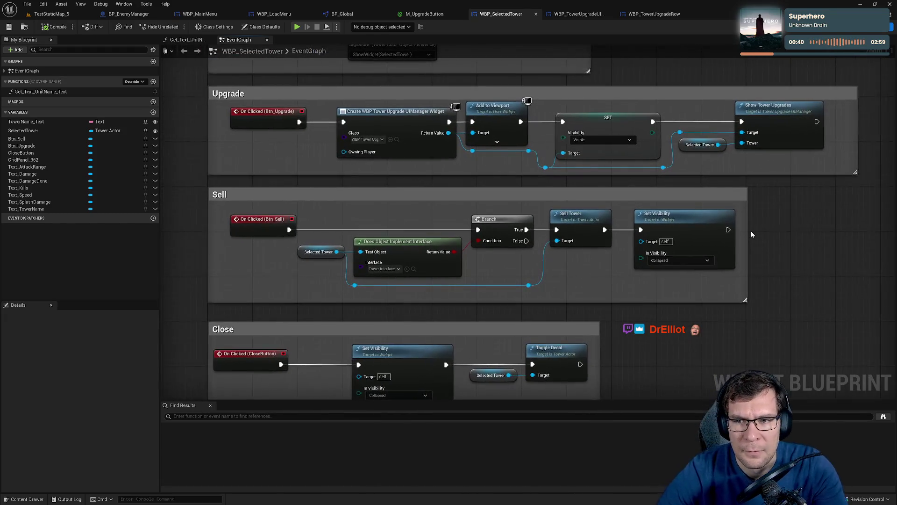
{"action": "left_click_drag", "start_coordinate": [739, 165], "coordinate": [678, 137]}
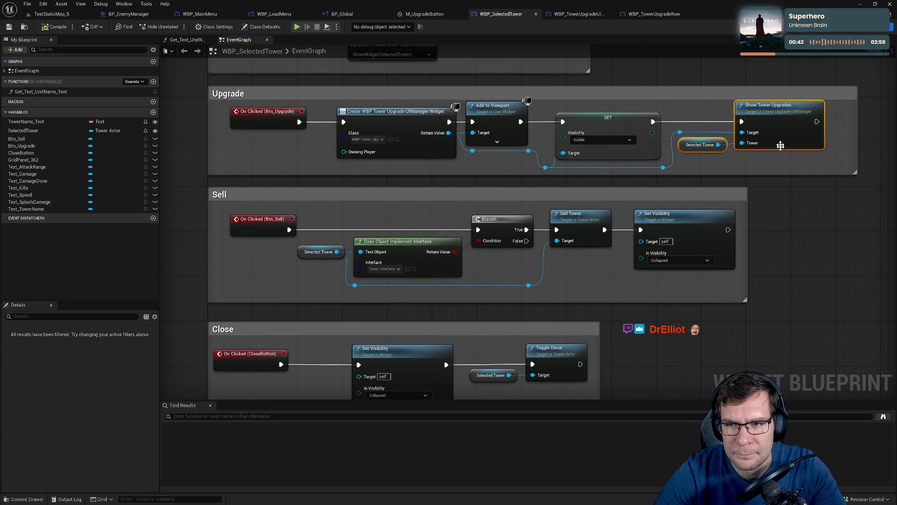
{"action": "key", "text": "q"}
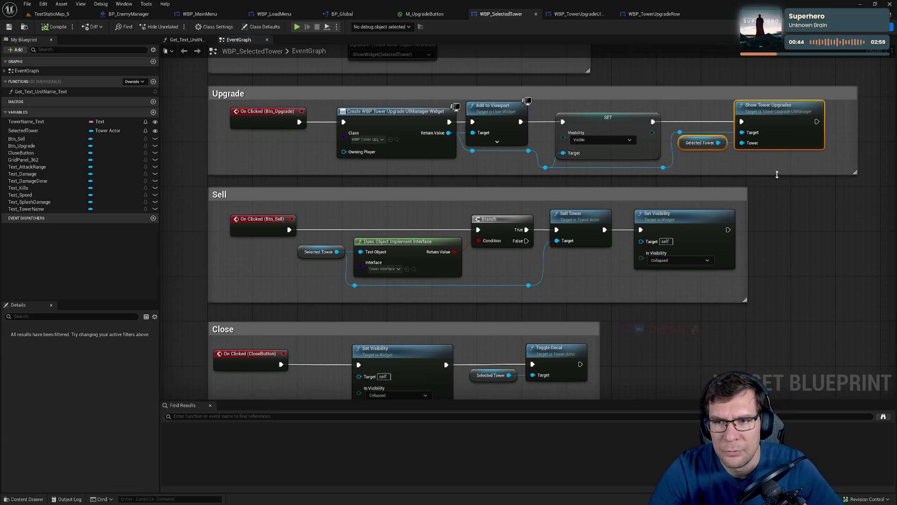
{"action": "left_click", "coordinate": [776, 161]}
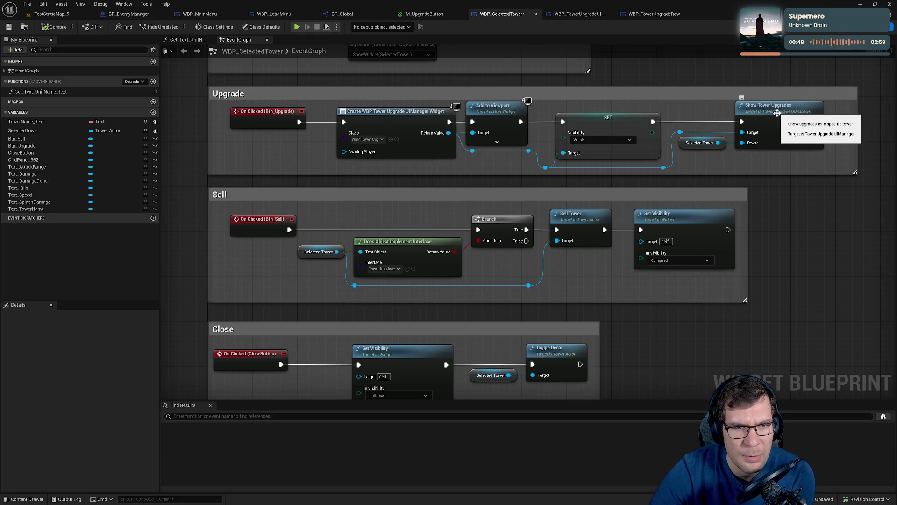
{"action": "left_click", "coordinate": [778, 119]}
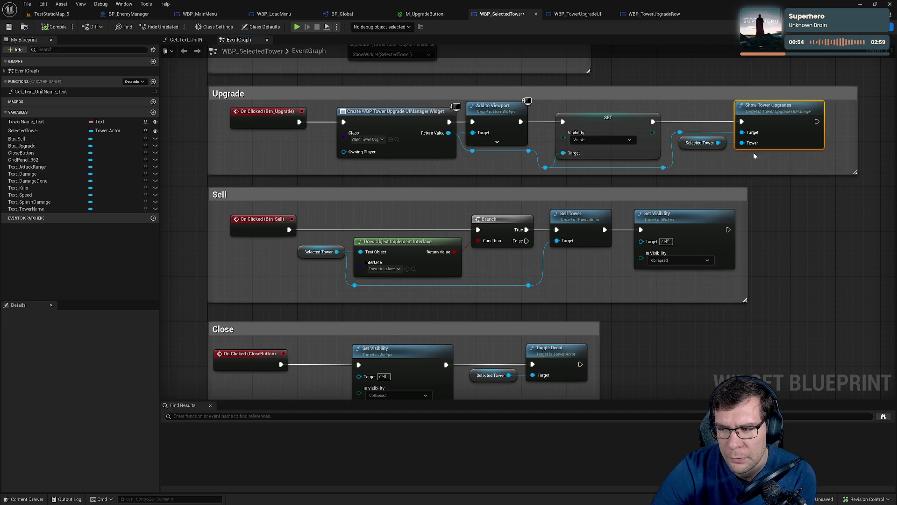
{"action": "mouse_move", "coordinate": [753, 155]}
{"action": "left_mouse_down"}
{"action": "mouse_move", "coordinate": [693, 210]}
{"action": "mouse_move", "coordinate": [656, 224]}
{"action": "mouse_move", "coordinate": [727, 314]}
{"action": "left_mouse_up"}
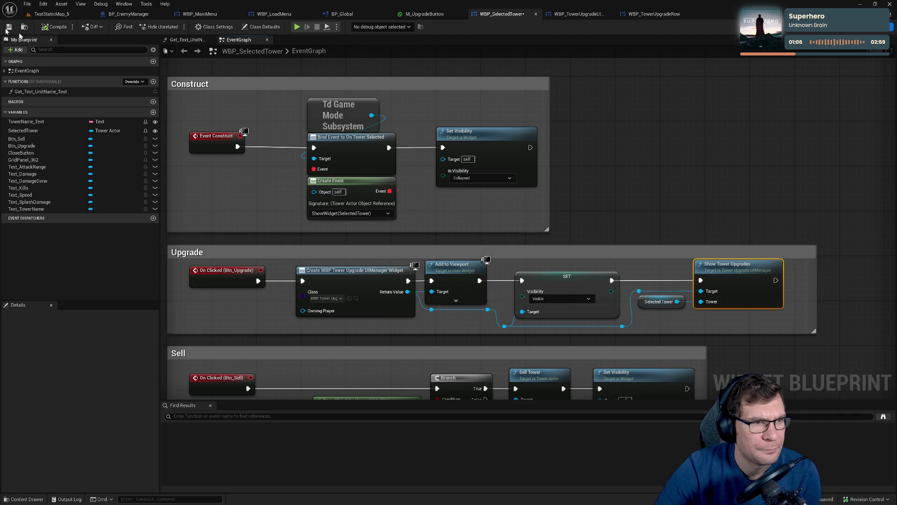
{"action": "left_click", "coordinate": [9, 27]}
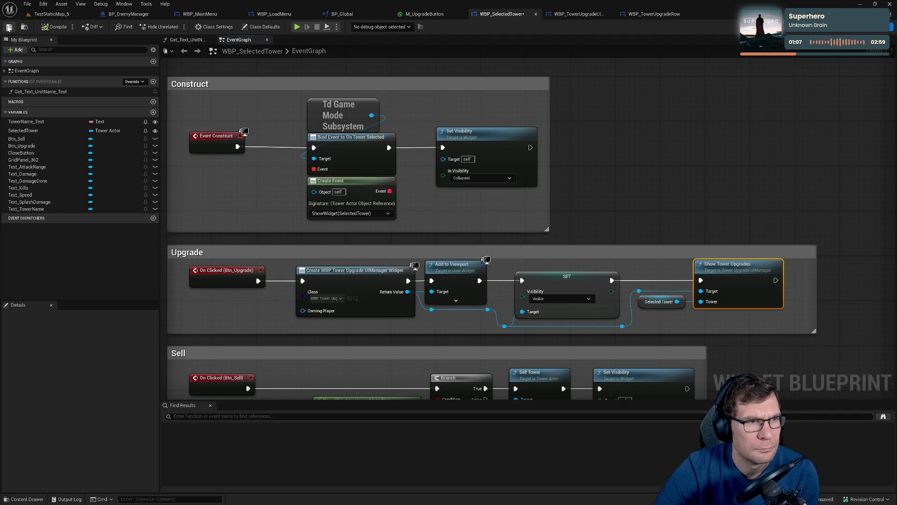
Playtest TestStaticMap_5, confirming the gun tower's Upgrade button opens its panel, then open WBP_TowerUpgradeRow
{"action": "left_click", "coordinate": [51, 15]}
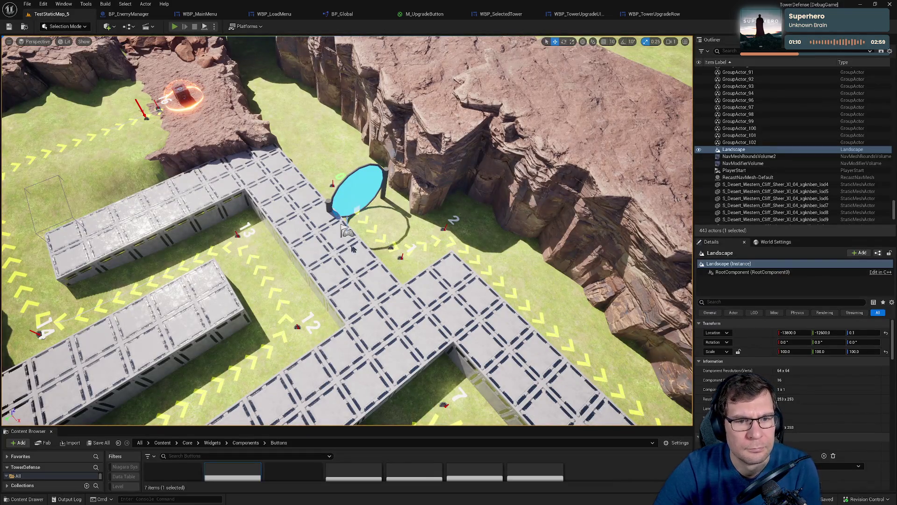
{"action": "key", "text": "alt+p"}
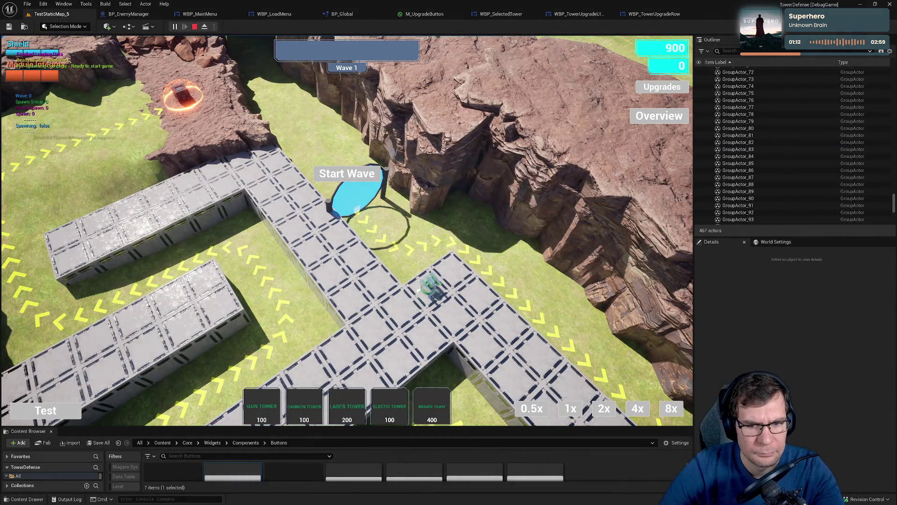
{"action": "left_click", "coordinate": [430, 286]}
{"action": "left_click", "coordinate": [74, 341]}
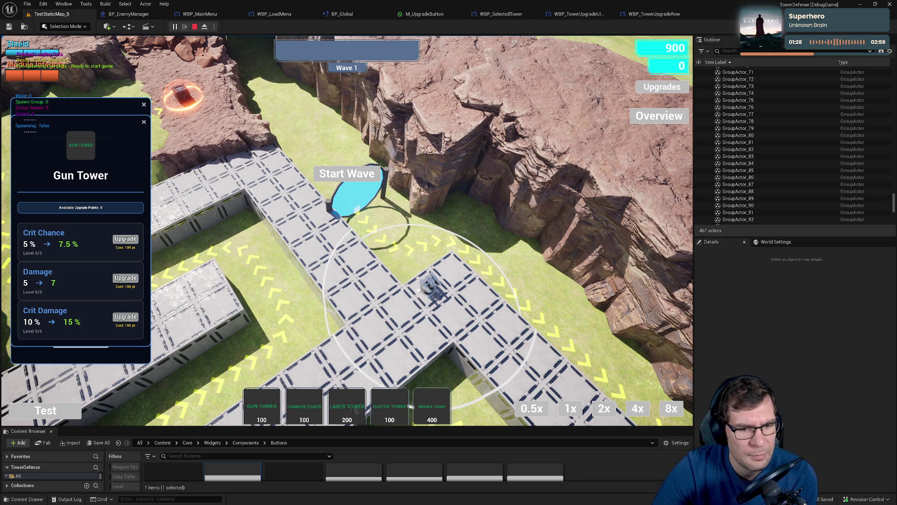
{"action": "left_click", "coordinate": [144, 122]}
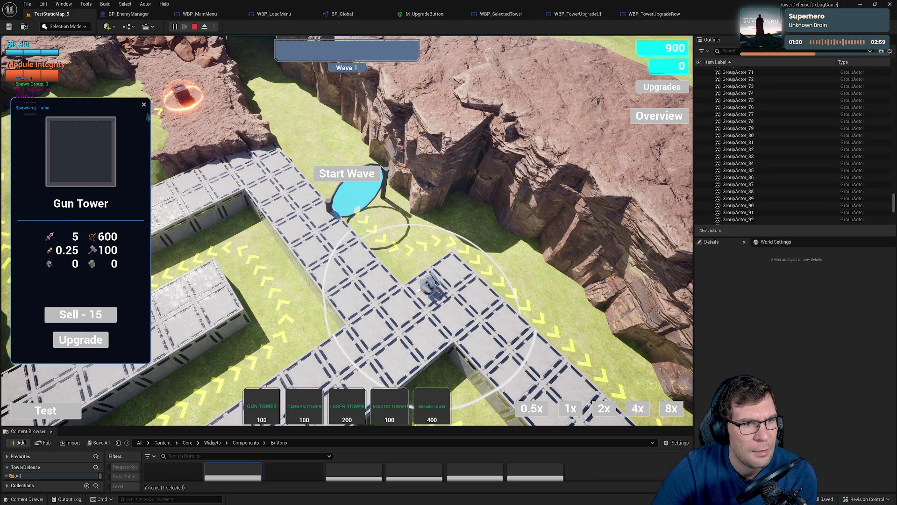
{"action": "left_click", "coordinate": [194, 27]}
{"action": "left_click", "coordinate": [653, 14]}
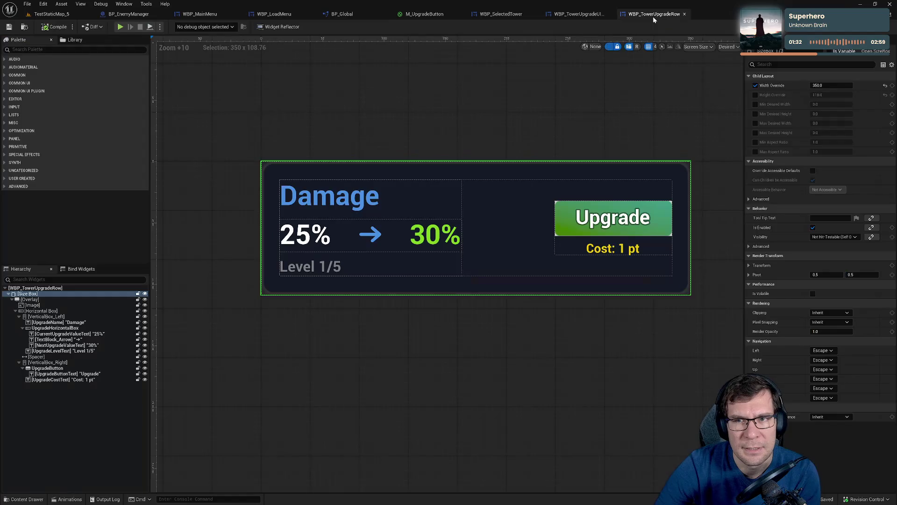
Look through WBP_TowerUpgradeRow and WBP_TowerUpgradeUIManager, ending on WBP_SelectedTower's Designer view
{"action": "left_click", "coordinate": [562, 14]}
{"action": "left_click", "coordinate": [652, 14]}
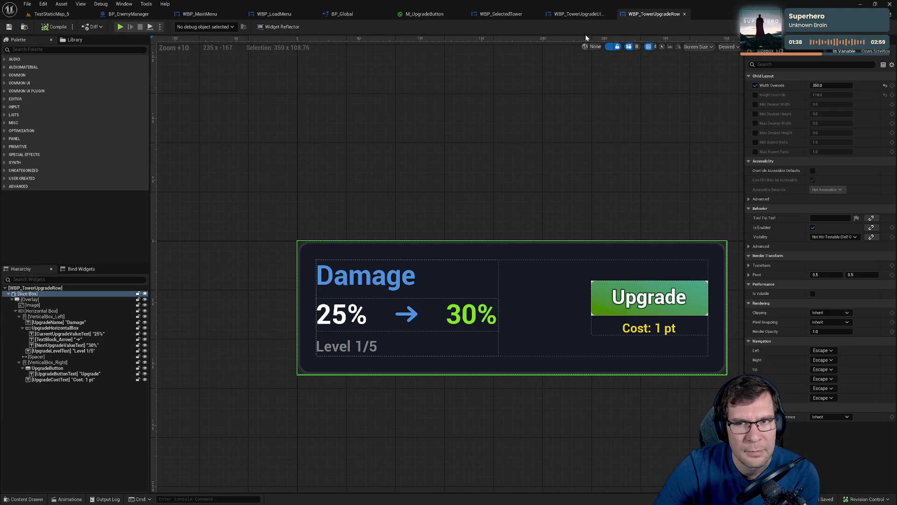
{"action": "left_click", "coordinate": [580, 14]}
{"action": "scroll", "coordinate": [505, 138], "scroll_direction": "down", "scroll_amount": 10}
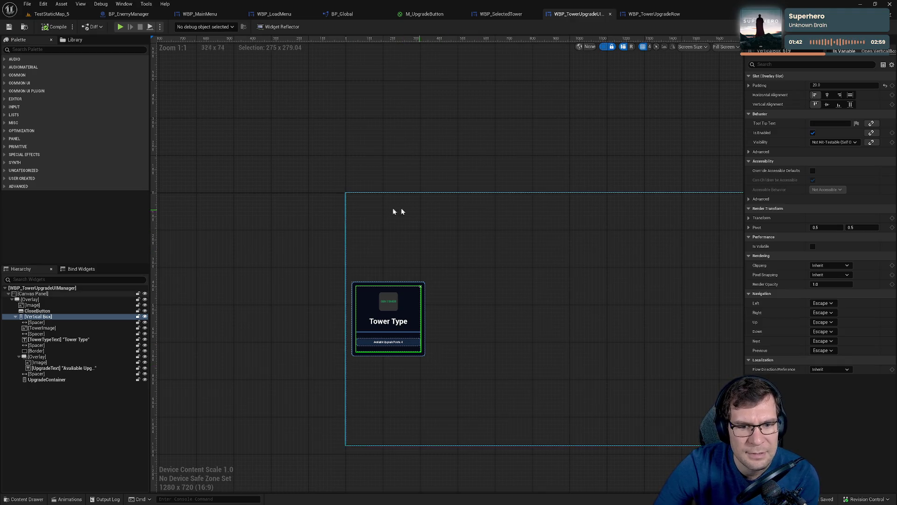
{"action": "left_click", "coordinate": [492, 14]}
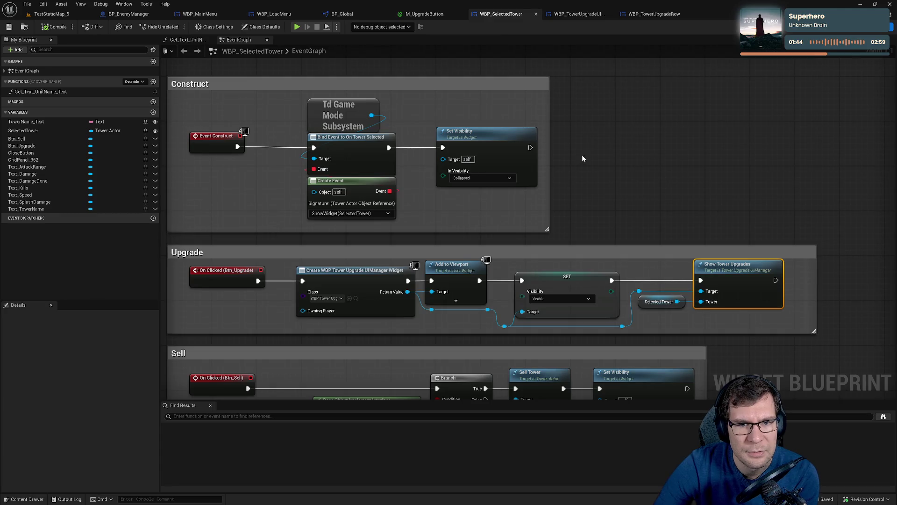
{"action": "left_click", "coordinate": [646, 14]}
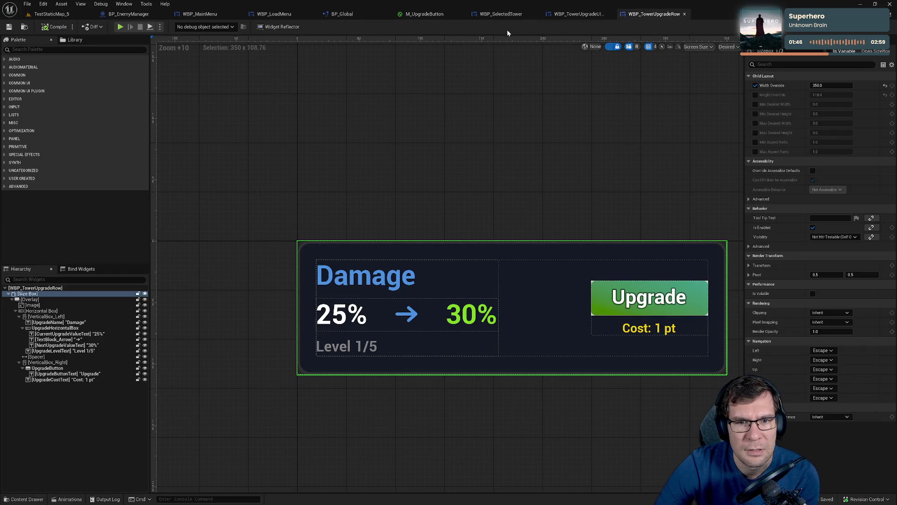
{"action": "scroll", "coordinate": [524, 201], "scroll_direction": "down", "scroll_amount": 4}
{"action": "left_click", "coordinate": [524, 198]}
{"action": "left_click", "coordinate": [495, 14]}
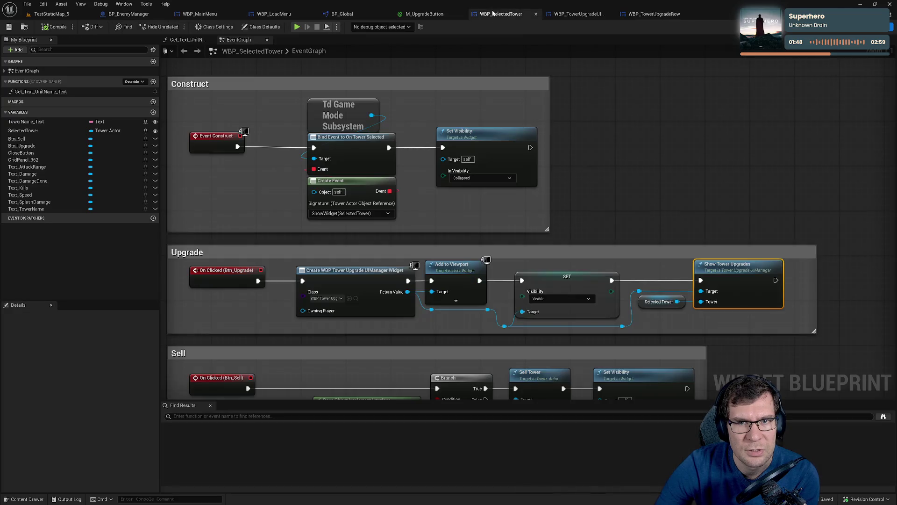
{"action": "scroll", "coordinate": [649, 218], "scroll_direction": "down", "scroll_amount": 4}
{"action": "scroll", "coordinate": [549, 120], "scroll_direction": "up", "scroll_amount": 3}
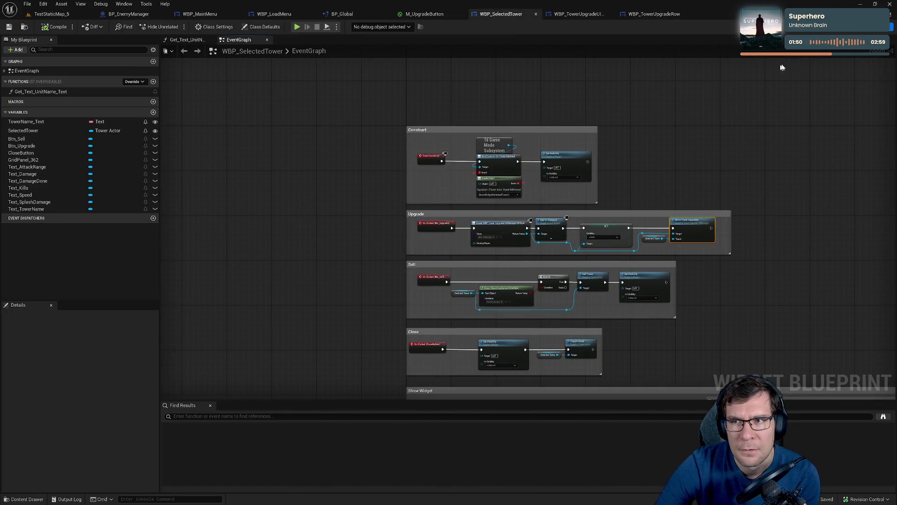
{"action": "left_click", "coordinate": [857, 27]}
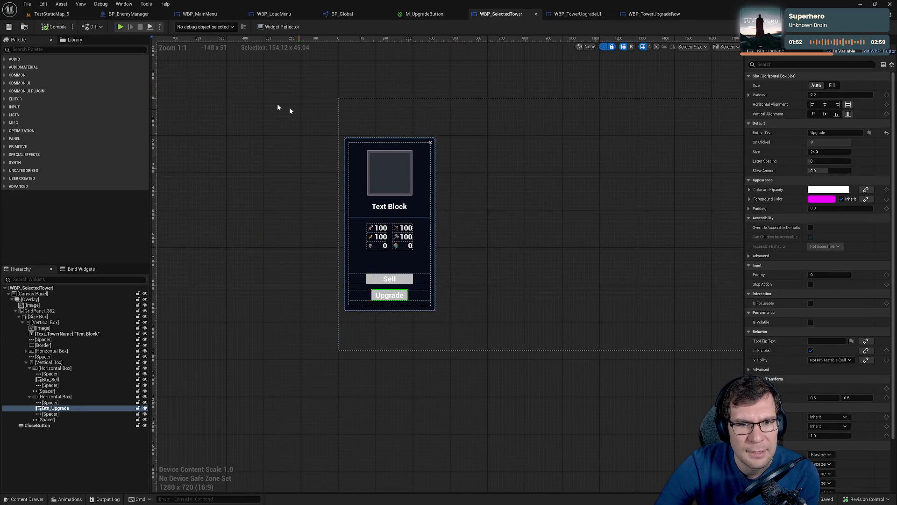
Mark the hierarchy's Overlay as a variable named SelectedTowerOverlay, then view WBP_TowerUpgradeUIManager
{"action": "left_click", "coordinate": [476, 342]}
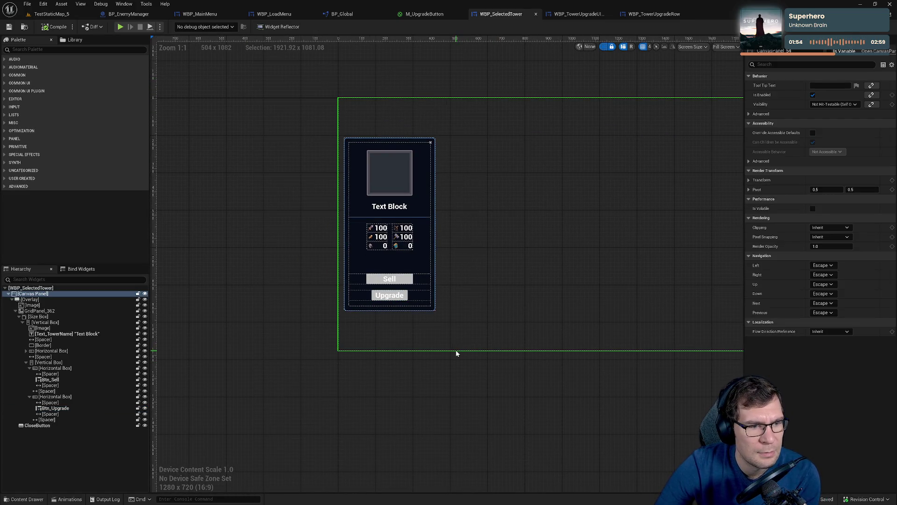
{"action": "left_click_drag", "start_coordinate": [451, 343], "coordinate": [475, 394]}
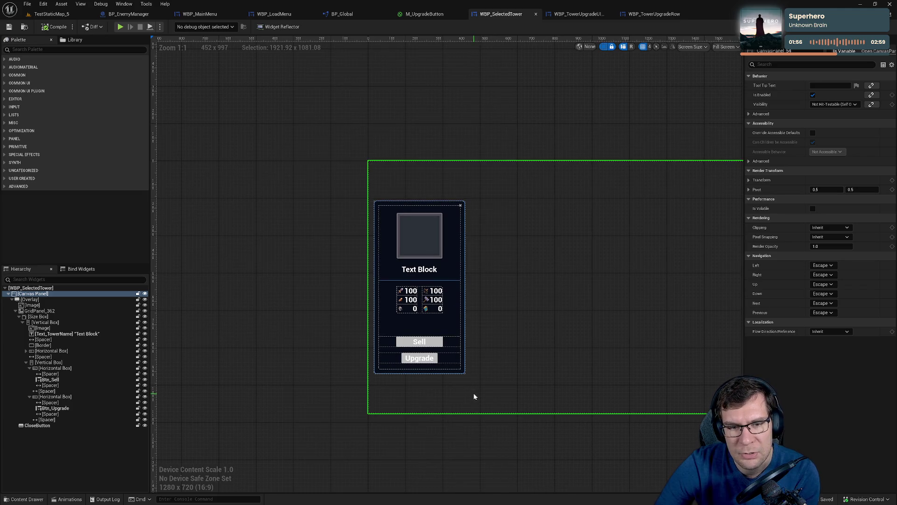
{"action": "left_click", "coordinate": [12, 299]}
{"action": "left_click", "coordinate": [60, 299]}
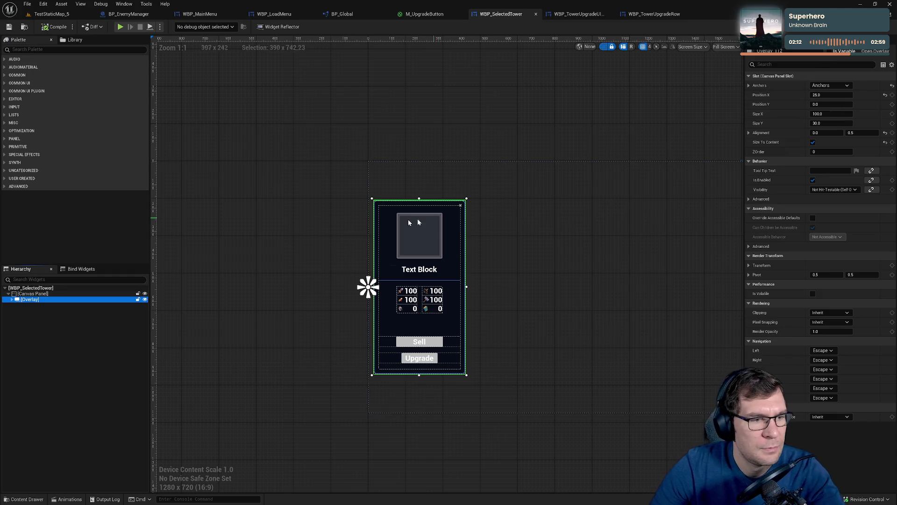
{"action": "left_click", "coordinate": [832, 52]}
{"action": "left_click", "coordinate": [832, 51]}
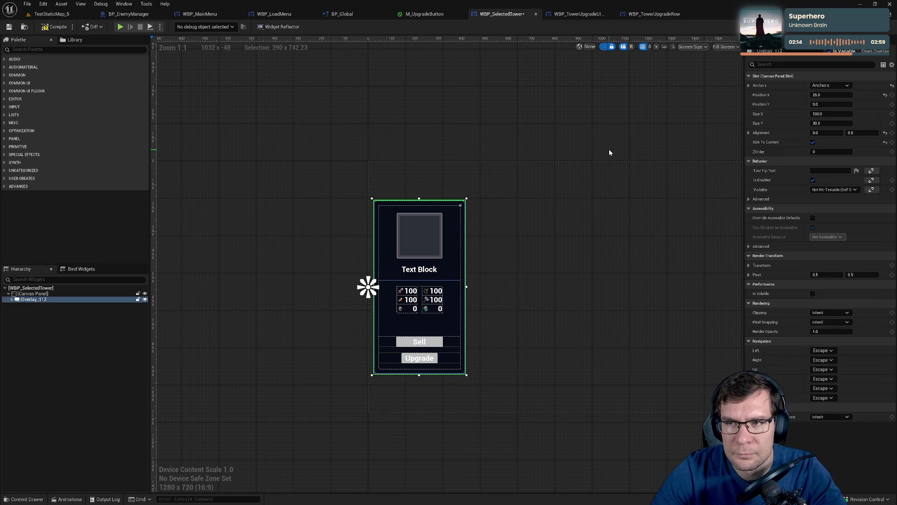
{"action": "left_click_drag", "start_coordinate": [609, 149], "coordinate": [665, 126]}
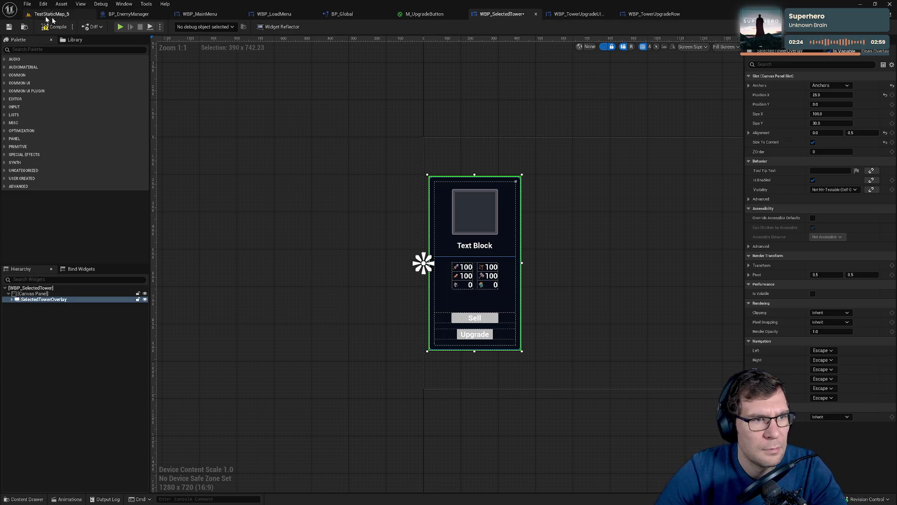
{"action": "left_click", "coordinate": [426, 94]}
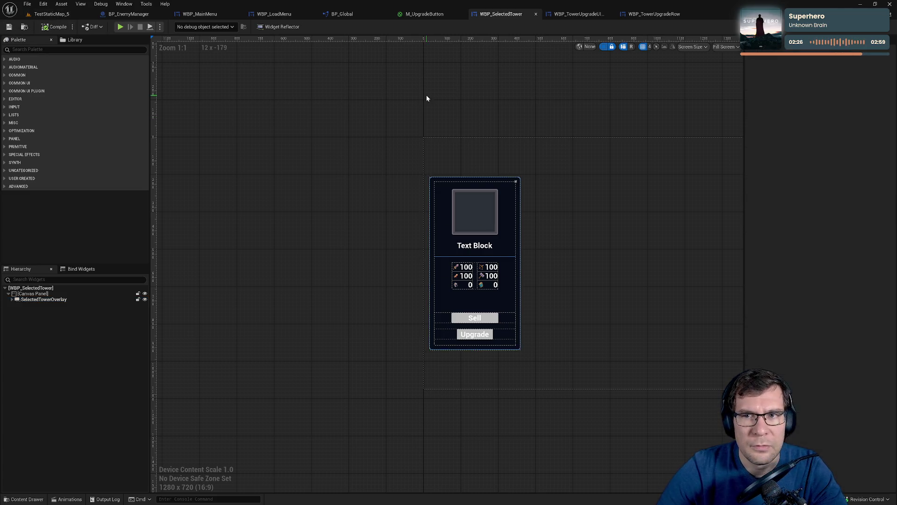
{"action": "left_click", "coordinate": [576, 14]}
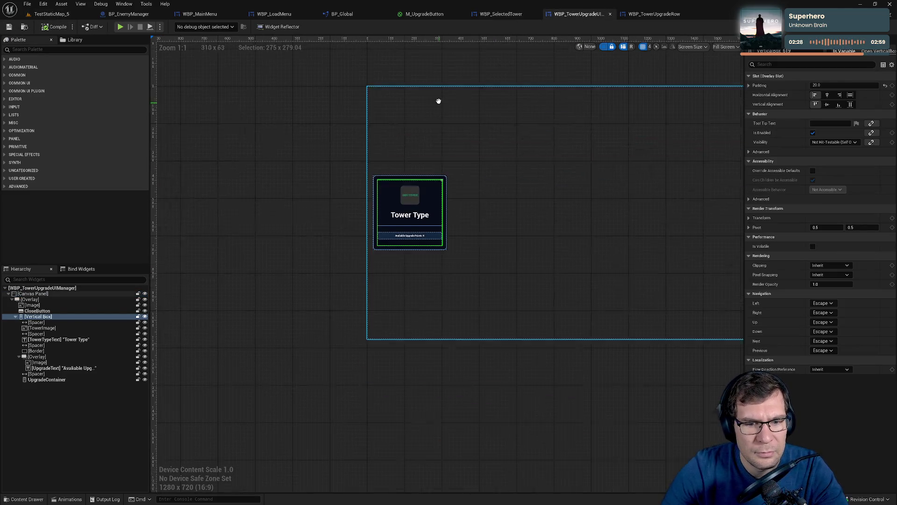
Go back to WBP_SelectedTower and open its Graph to see the SelectedTowerOverlay variable
{"action": "scroll", "coordinate": [416, 220], "scroll_direction": "up", "scroll_amount": 5}
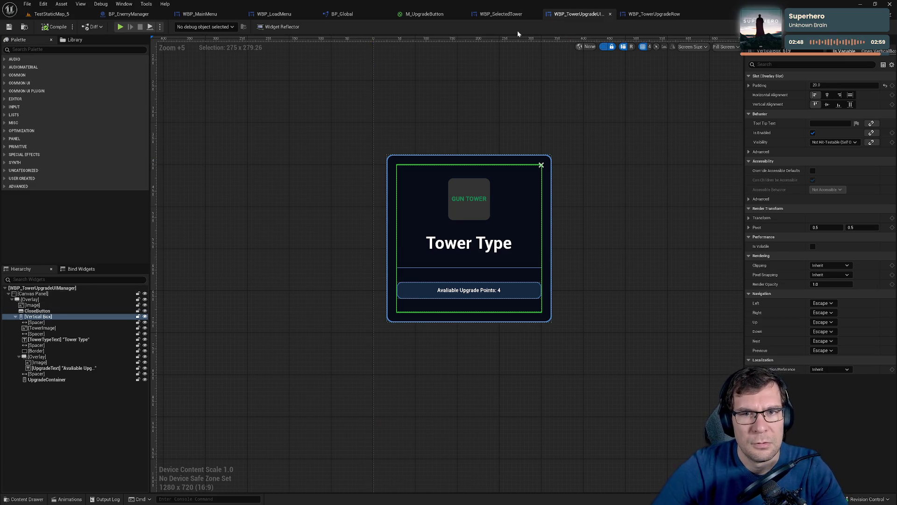
{"action": "left_click", "coordinate": [512, 17]}
{"action": "left_click_drag", "start_coordinate": [559, 150], "coordinate": [414, 111]}
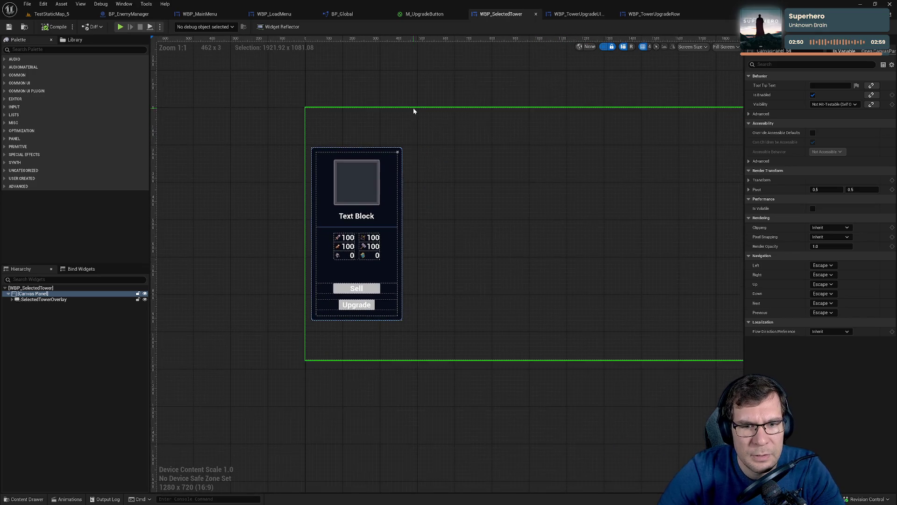
{"action": "left_click", "coordinate": [890, 26]}
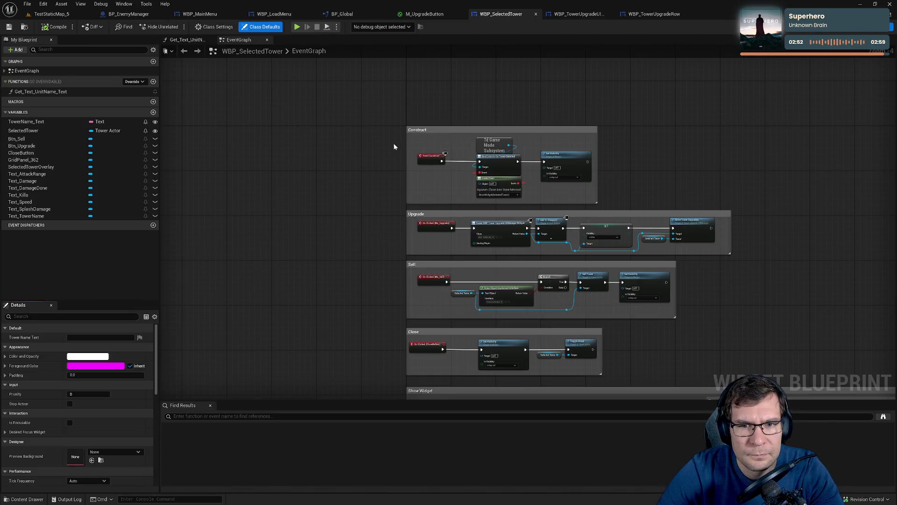
Move the Create Event node up snug under Bind Event to On Tower Selected
{"action": "scroll", "coordinate": [428, 168], "scroll_direction": "up", "scroll_amount": 3}
{"action": "mouse_move", "coordinate": [427, 168]}
{"action": "left_mouse_down"}
{"action": "mouse_move", "coordinate": [358, 154]}
{"action": "mouse_move", "coordinate": [364, 178]}
{"action": "mouse_move", "coordinate": [371, 157]}
{"action": "left_mouse_up"}
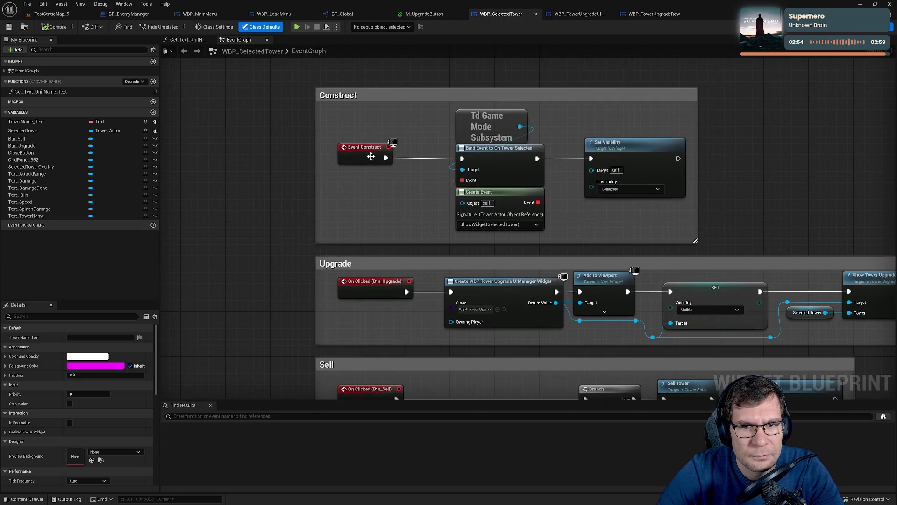
{"action": "left_click", "coordinate": [481, 158]}
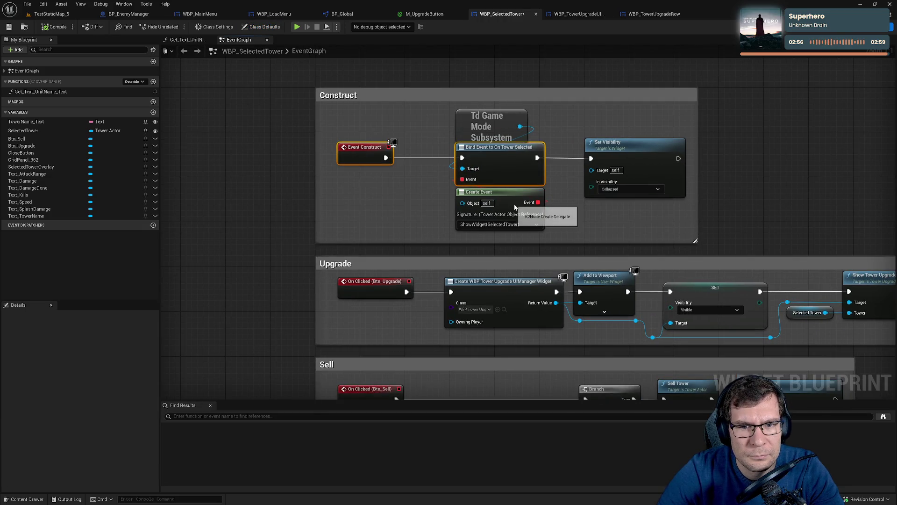
{"action": "left_click", "coordinate": [627, 156]}
{"action": "left_click", "coordinate": [514, 171], "text": "ctrl"}
{"action": "left_click_drag", "start_coordinate": [571, 209], "coordinate": [543, 138]}
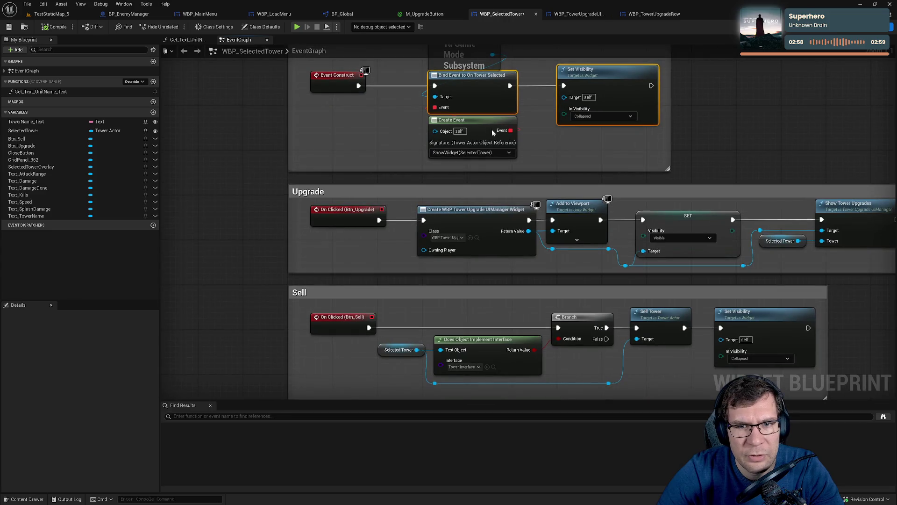
{"action": "mouse_move", "coordinate": [486, 131]}
{"action": "left_mouse_down"}
{"action": "mouse_move", "coordinate": [489, 104]}
{"action": "mouse_move", "coordinate": [489, 123]}
{"action": "mouse_move", "coordinate": [488, 116]}
{"action": "left_mouse_up"}
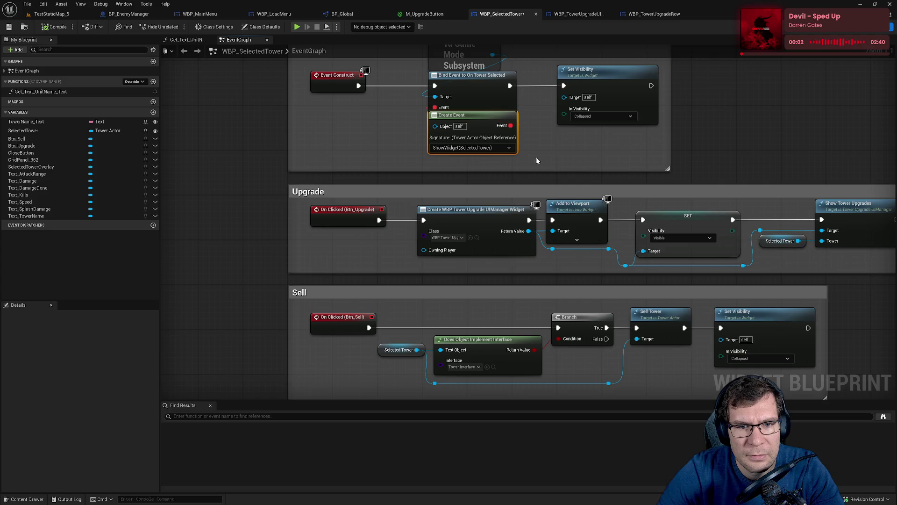
Inspect the ShowWidget custom event in the Show Widget section and bring up its context menu
{"action": "left_click_drag", "start_coordinate": [561, 173], "coordinate": [545, 107]}
{"action": "left_click_drag", "start_coordinate": [326, 189], "coordinate": [369, 97]}
{"action": "left_click", "coordinate": [345, 279]}
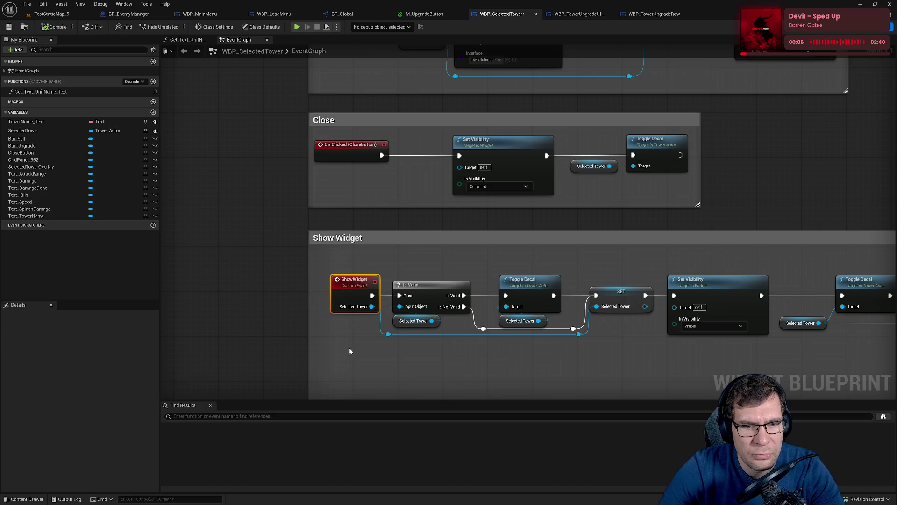
{"action": "mouse_move", "coordinate": [350, 353]}
{"action": "left_mouse_down"}
{"action": "mouse_move", "coordinate": [371, 336]}
{"action": "mouse_move", "coordinate": [340, 160]}
{"action": "mouse_move", "coordinate": [356, 130]}
{"action": "left_mouse_up"}
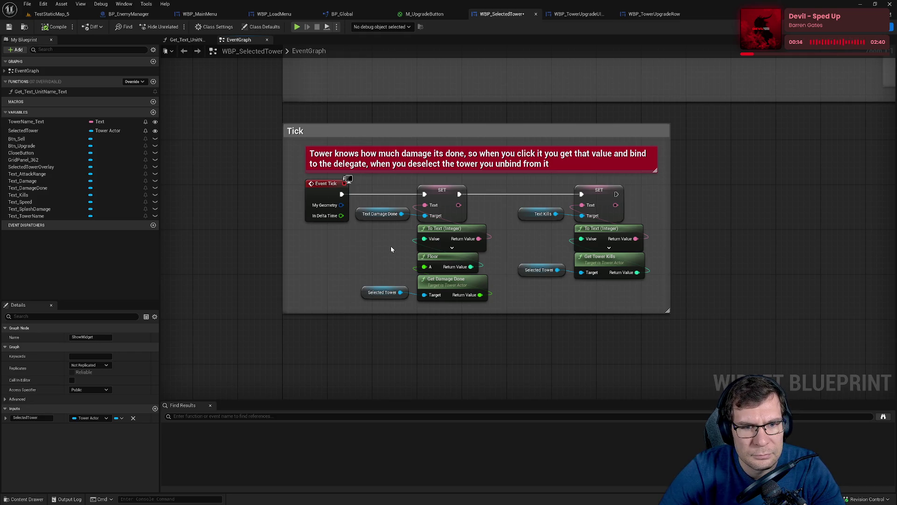
{"action": "left_click_drag", "start_coordinate": [402, 243], "coordinate": [435, 323]}
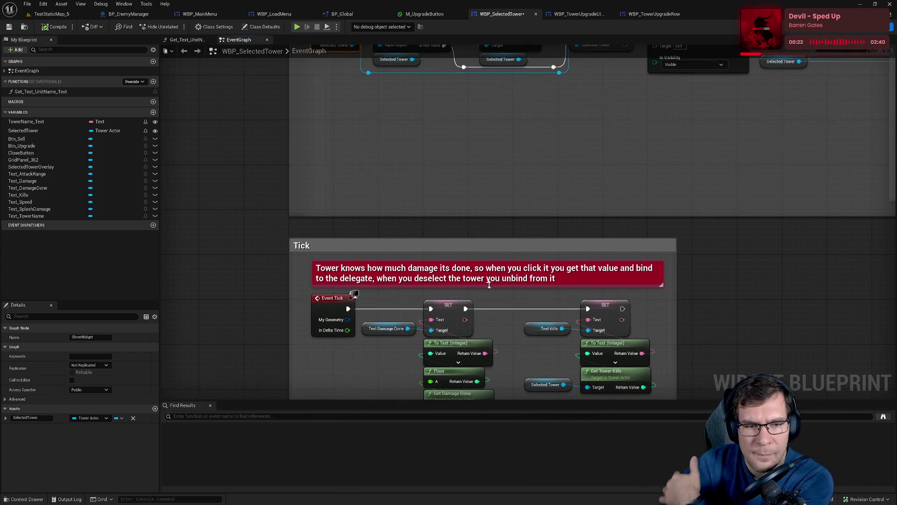
{"action": "left_click_drag", "start_coordinate": [493, 296], "coordinate": [454, 371]}
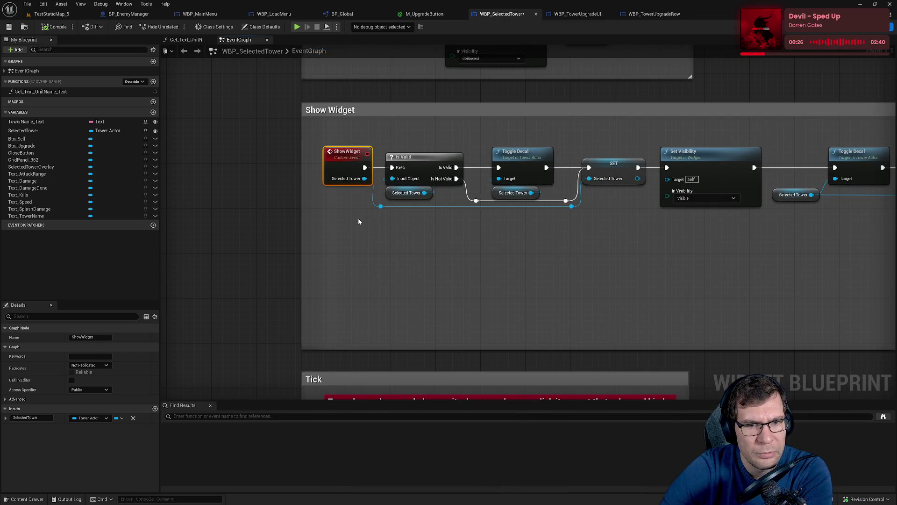
{"action": "right_click", "coordinate": [347, 162]}
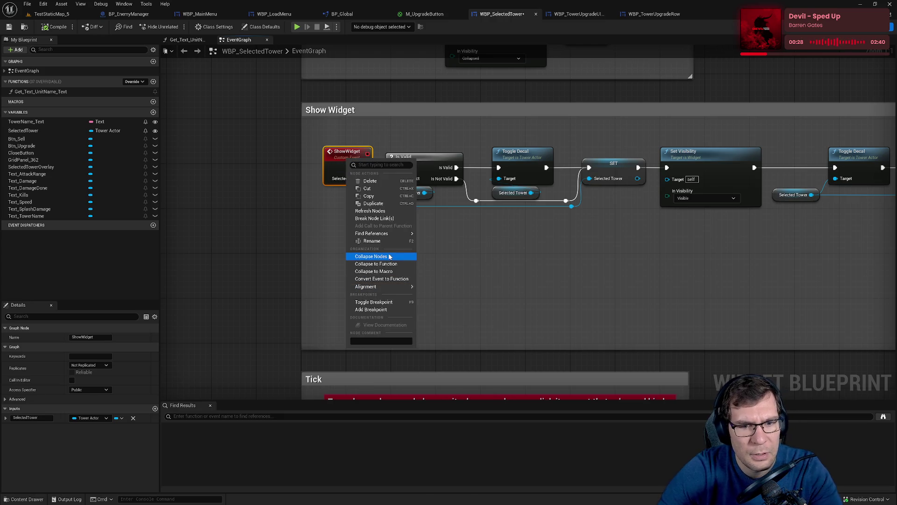
Find all references to ShowWidget and jump to the Create Event node using it
{"action": "mouse_move", "coordinate": [407, 233]}
{"action": "left_click", "coordinate": [457, 241]}
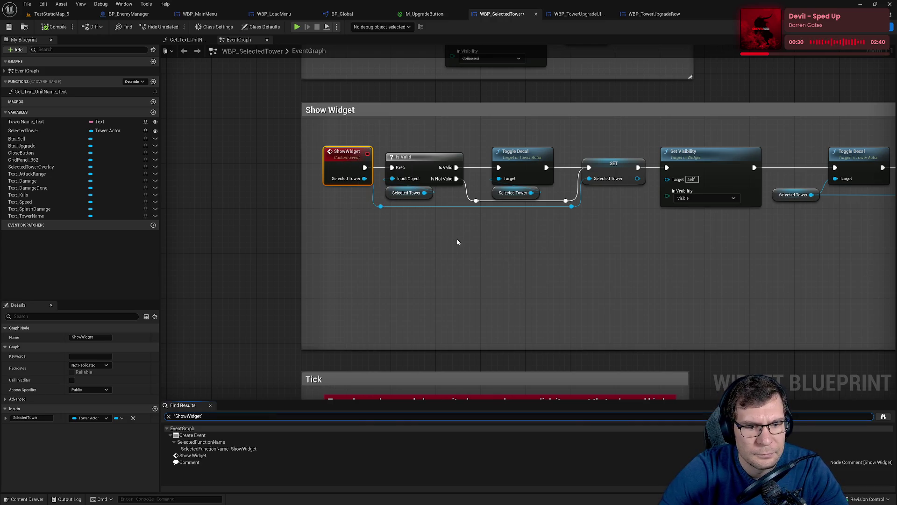
{"action": "left_click", "coordinate": [193, 456]}
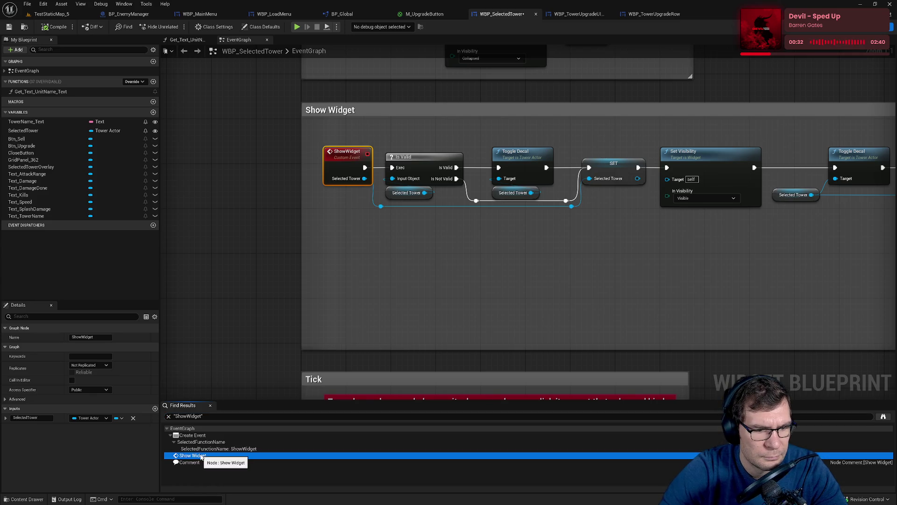
{"action": "left_click", "coordinate": [203, 449]}
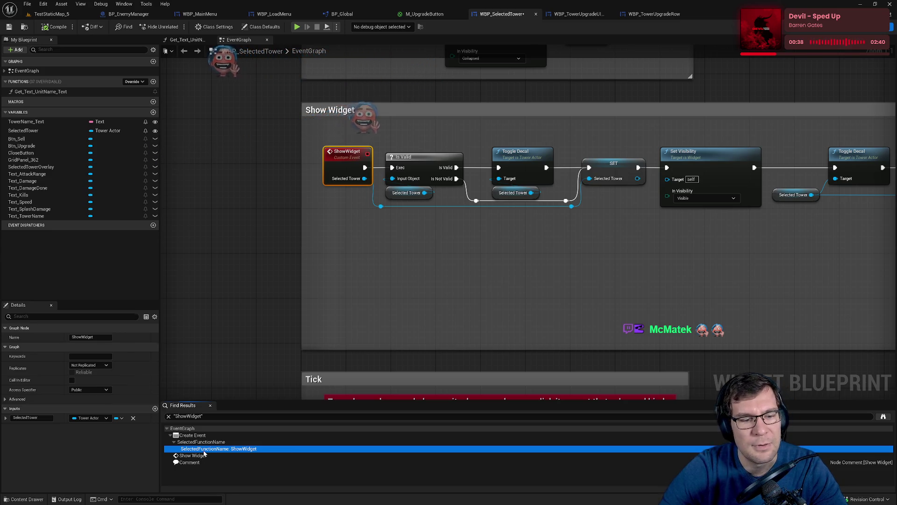
{"action": "double_click", "coordinate": [203, 450]}
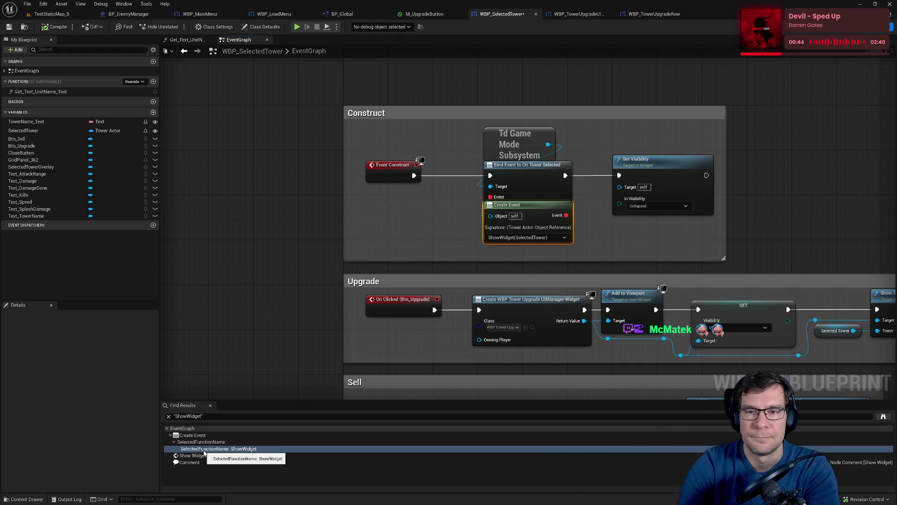
Add a new Boolean variable for tracking whether the upgrade panel is open
{"action": "left_click_drag", "start_coordinate": [386, 247], "coordinate": [313, 155]}
{"action": "scroll", "coordinate": [380, 253], "scroll_direction": "down", "scroll_amount": 7}
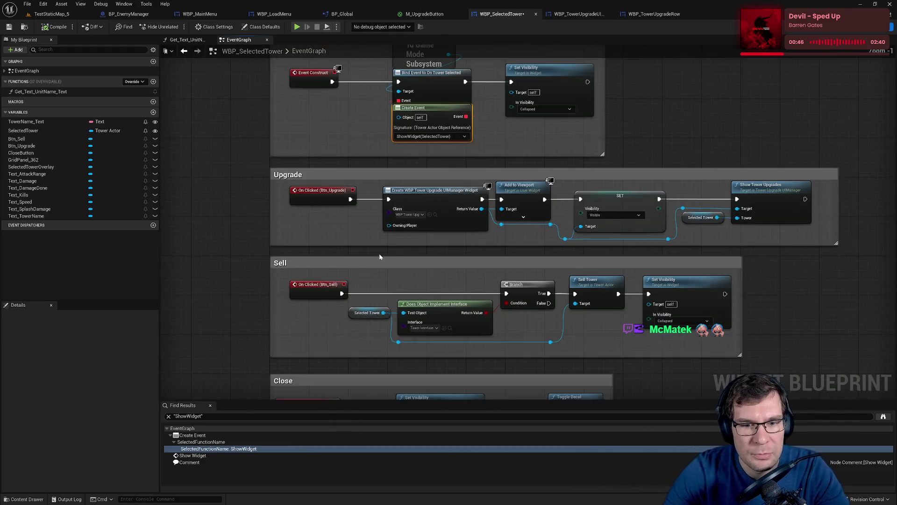
{"action": "scroll", "coordinate": [387, 268], "scroll_direction": "up", "scroll_amount": 5}
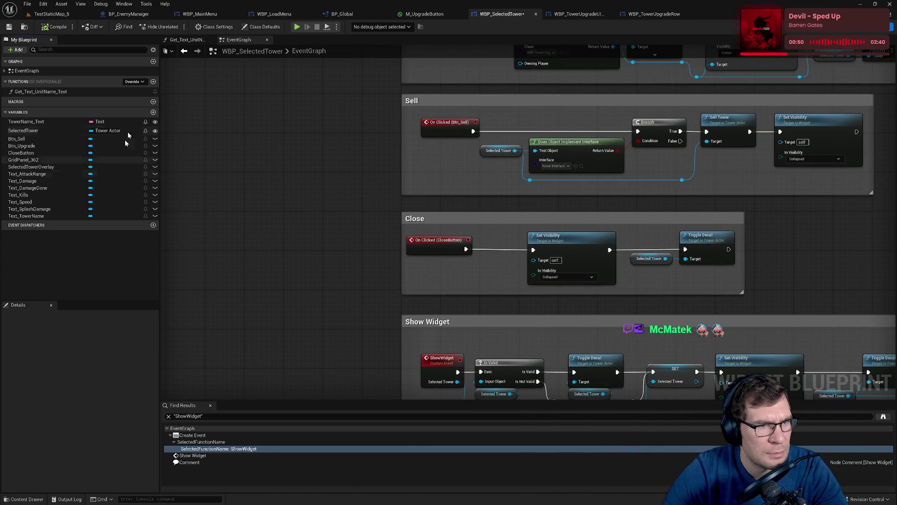
{"action": "left_click", "coordinate": [153, 112]}
{"action": "type", "text": "IsUpgradePanelOpe"}
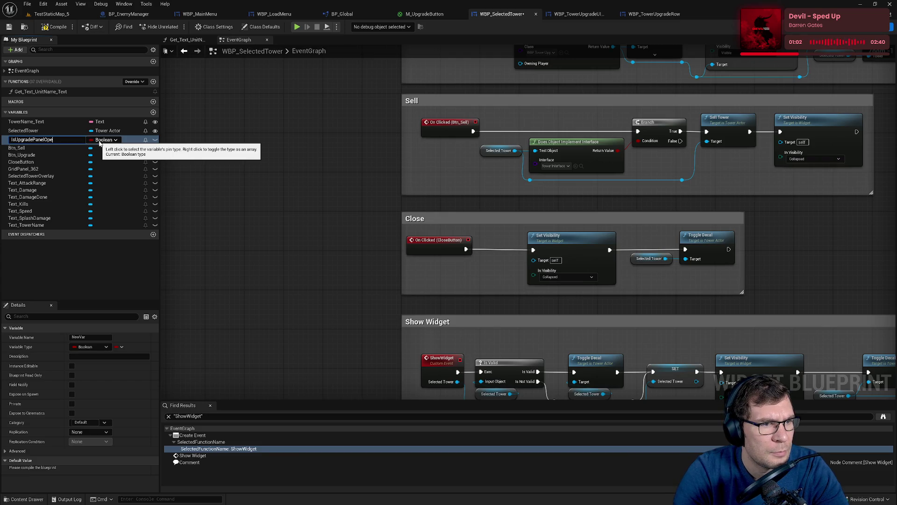
Name the new Boolean IsUpgradePanelOpen and compile the blueprint
{"action": "type", "text": "n"}
{"action": "key", "text": "Return"}
{"action": "scroll", "coordinate": [395, 276], "scroll_direction": "down", "scroll_amount": 2}
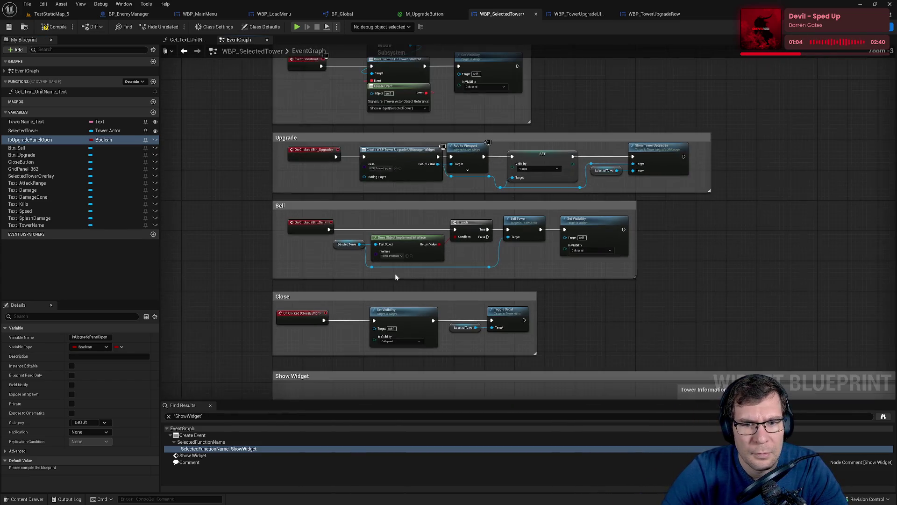
{"action": "left_click", "coordinate": [44, 30]}
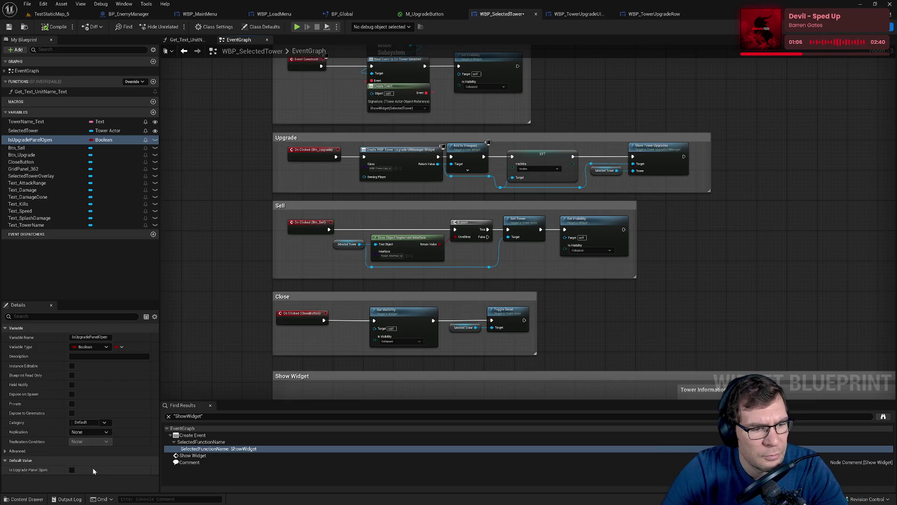
{"action": "scroll", "coordinate": [328, 271], "scroll_direction": "up", "scroll_amount": 3}
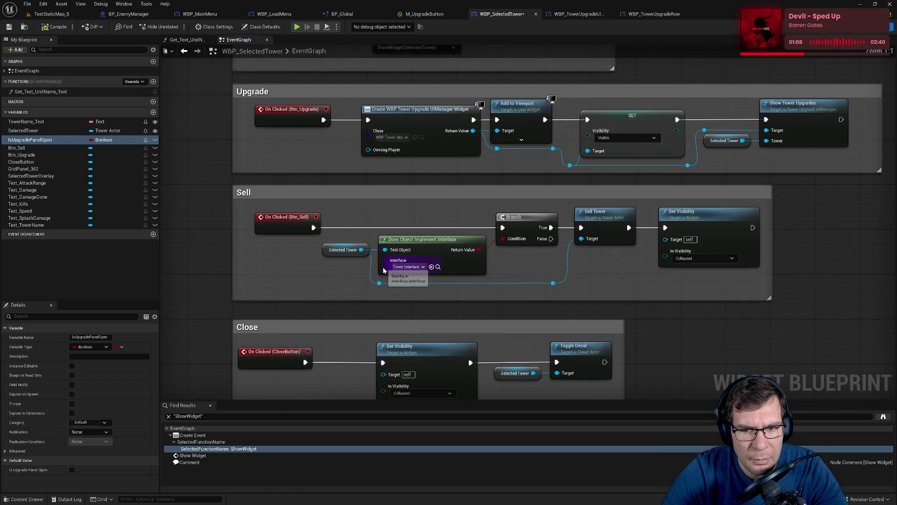
Add a SET IsUpgradePanelOpen node ticked true, wired and aligned after Show Tower Upgrades
{"action": "left_click", "coordinate": [233, 236]}
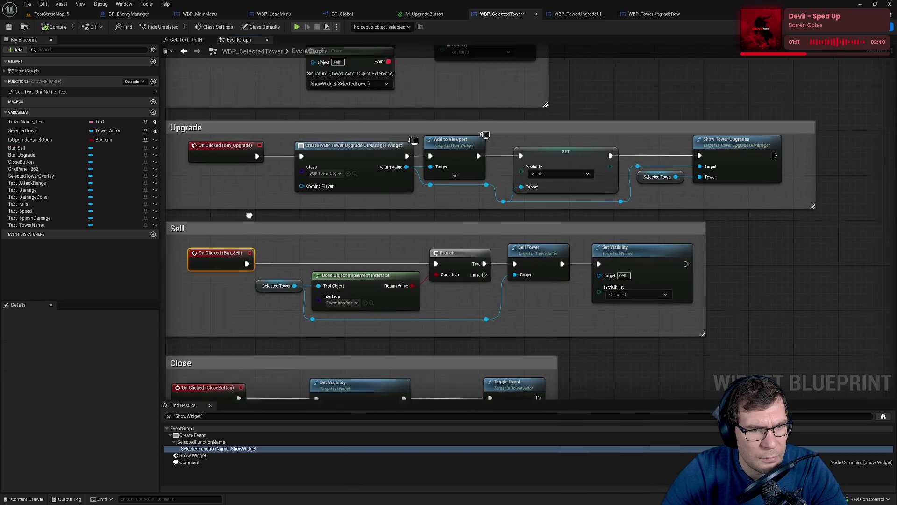
{"action": "mouse_move", "coordinate": [249, 215]}
{"action": "left_mouse_down"}
{"action": "mouse_move", "coordinate": [249, 299]}
{"action": "mouse_move", "coordinate": [84, 286]}
{"action": "left_mouse_up"}
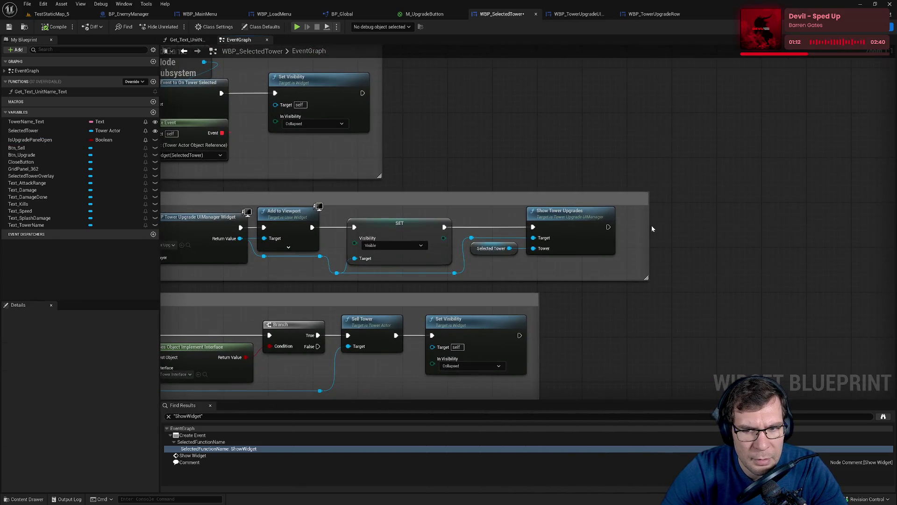
{"action": "mouse_move", "coordinate": [29, 140]}
{"action": "left_mouse_down"}
{"action": "mouse_move", "coordinate": [706, 209]}
{"action": "mouse_move", "coordinate": [703, 218]}
{"action": "mouse_move", "coordinate": [597, 234]}
{"action": "mouse_move", "coordinate": [608, 227]}
{"action": "left_mouse_up"}
{"action": "left_click", "coordinate": [759, 229]}
{"action": "mouse_move", "coordinate": [732, 215]}
{"action": "left_mouse_down"}
{"action": "mouse_move", "coordinate": [682, 221]}
{"action": "mouse_move", "coordinate": [787, 215]}
{"action": "mouse_move", "coordinate": [771, 216]}
{"action": "left_mouse_up"}
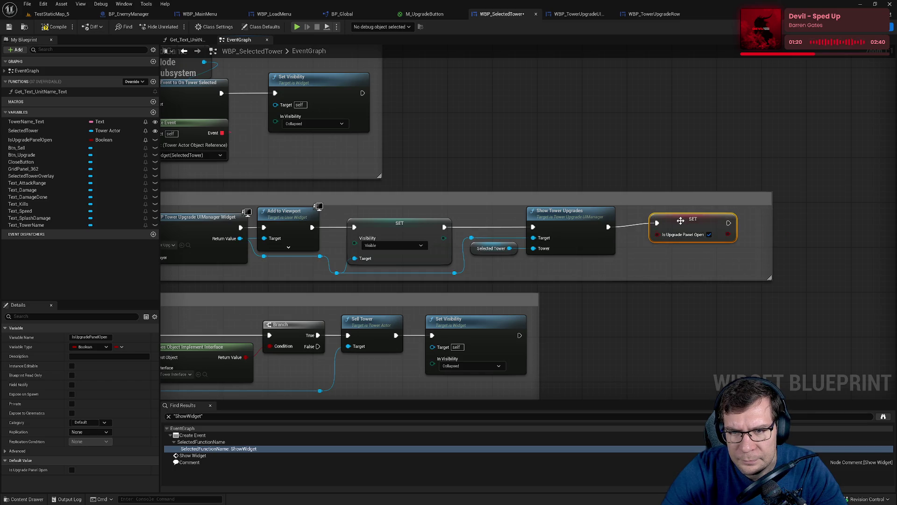
{"action": "left_click", "coordinate": [589, 234]}
{"action": "key", "text": "q"}
{"action": "left_click", "coordinate": [680, 266]}
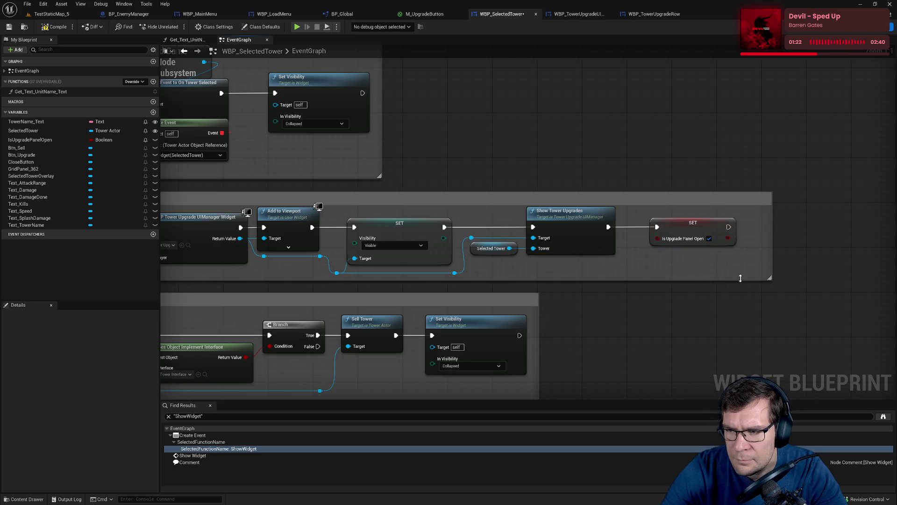
{"action": "scroll", "coordinate": [562, 285], "scroll_direction": "down", "scroll_amount": 4}
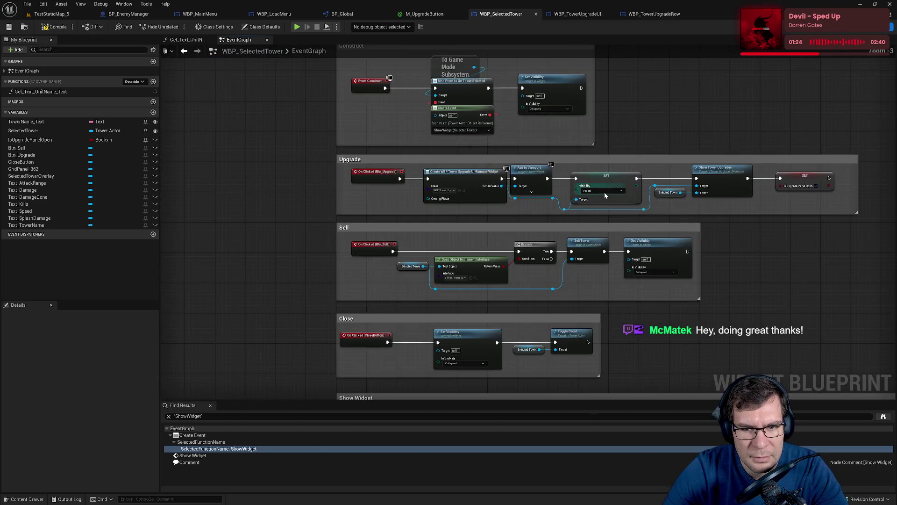
{"action": "scroll", "coordinate": [528, 290], "scroll_direction": "up", "scroll_amount": 2}
{"action": "mouse_move", "coordinate": [528, 290]}
{"action": "left_mouse_down"}
{"action": "mouse_move", "coordinate": [479, 335]}
{"action": "mouse_move", "coordinate": [444, 86]}
{"action": "mouse_move", "coordinate": [464, 177]}
{"action": "left_mouse_up"}
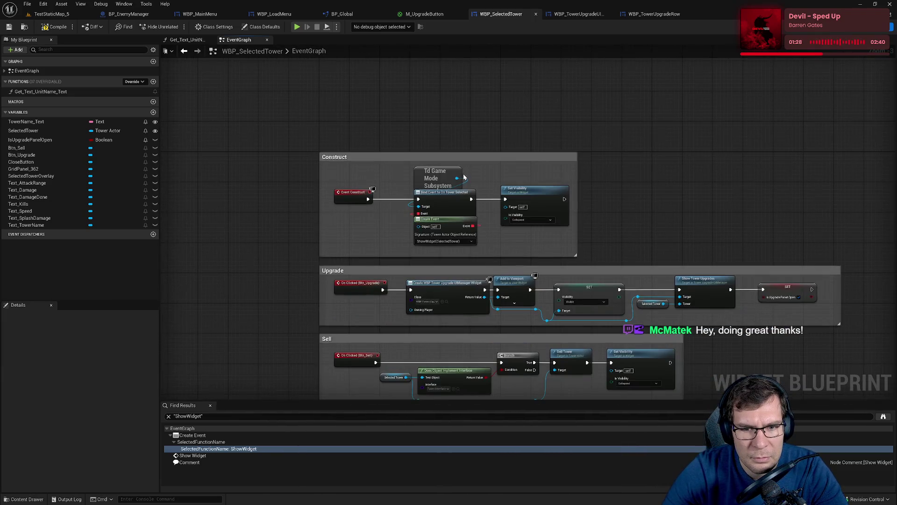
{"action": "left_click_drag", "start_coordinate": [472, 281], "coordinate": [445, 182]}
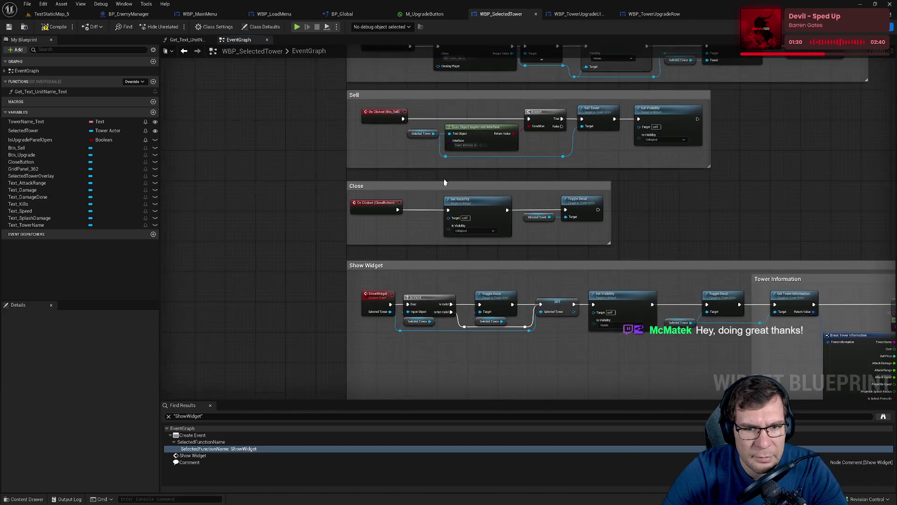
{"action": "mouse_move", "coordinate": [411, 259]}
{"action": "left_mouse_down"}
{"action": "mouse_move", "coordinate": [402, 288]}
{"action": "mouse_move", "coordinate": [395, 189]}
{"action": "left_mouse_up"}
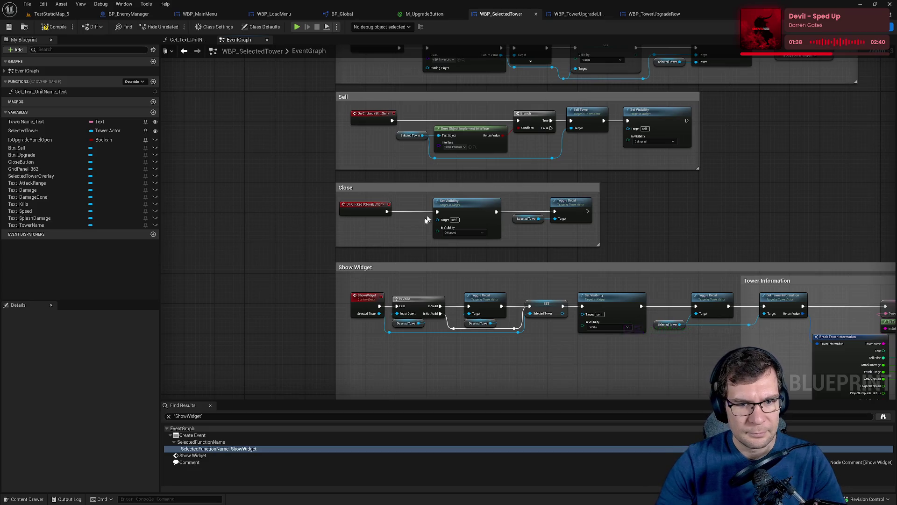
{"action": "mouse_move", "coordinate": [403, 229]}
{"action": "left_mouse_down"}
{"action": "mouse_move", "coordinate": [412, 186]}
{"action": "mouse_move", "coordinate": [397, 85]}
{"action": "left_mouse_up"}
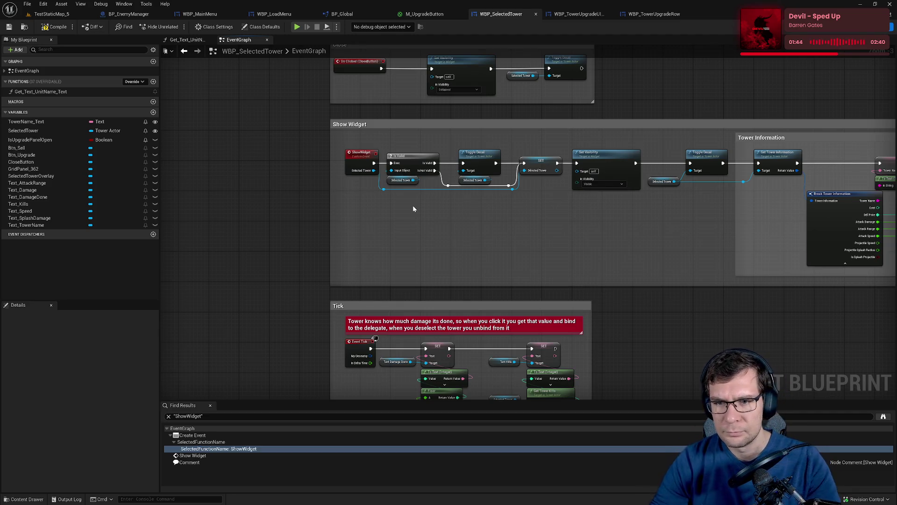
{"action": "left_click_drag", "start_coordinate": [413, 209], "coordinate": [327, 200]}
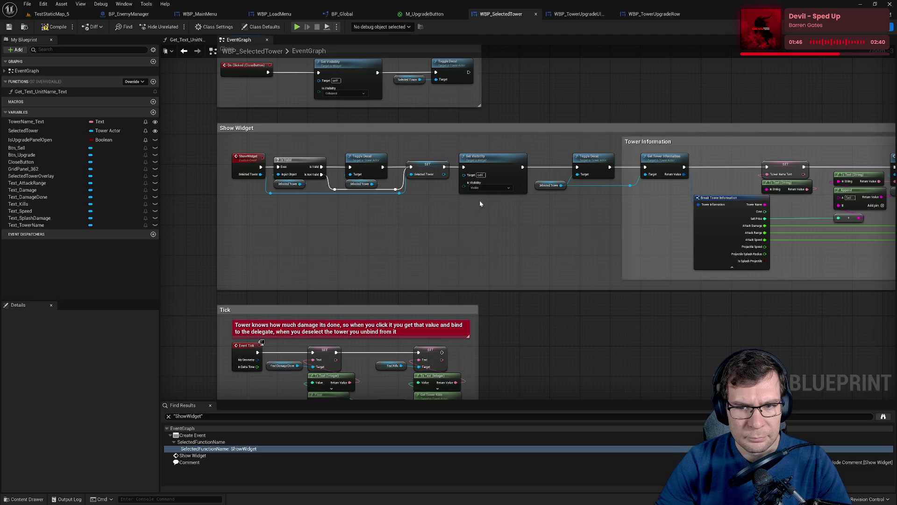
{"action": "left_click_drag", "start_coordinate": [480, 204], "coordinate": [272, 189]}
{"action": "mouse_move", "coordinate": [434, 204]}
{"action": "left_mouse_down"}
{"action": "mouse_move", "coordinate": [198, 203]}
{"action": "mouse_move", "coordinate": [587, 200]}
{"action": "mouse_move", "coordinate": [205, 184]}
{"action": "mouse_move", "coordinate": [584, 229]}
{"action": "mouse_move", "coordinate": [457, 230]}
{"action": "mouse_move", "coordinate": [497, 236]}
{"action": "left_mouse_up"}
{"action": "scroll", "coordinate": [457, 230], "scroll_direction": "up", "scroll_amount": 2}
{"action": "left_click", "coordinate": [479, 181], "text": "alt"}
Detach the ShowWidget event and add a Branch using an IsUpgradePanelOpen getter as its Condition
{"action": "left_click", "coordinate": [478, 193], "text": "alt"}
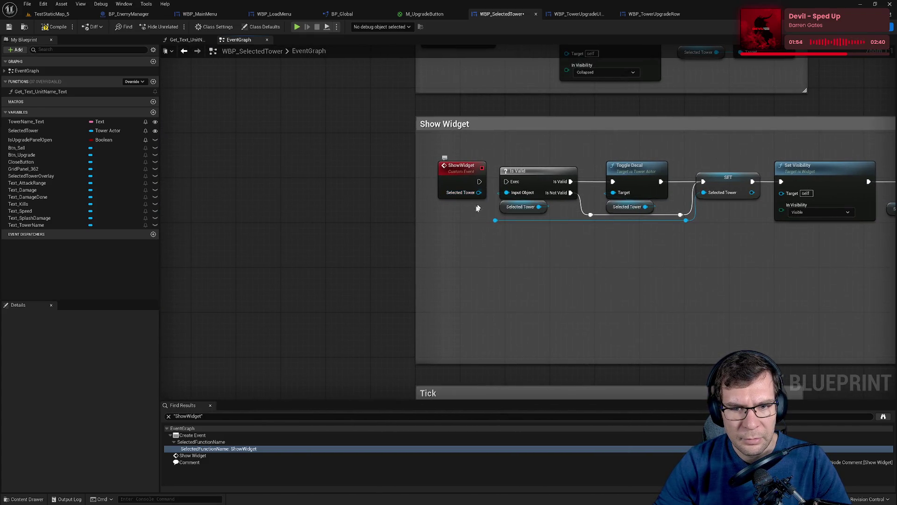
{"action": "left_click_drag", "start_coordinate": [460, 172], "coordinate": [265, 177]}
{"action": "left_click_drag", "start_coordinate": [280, 211], "coordinate": [470, 211]}
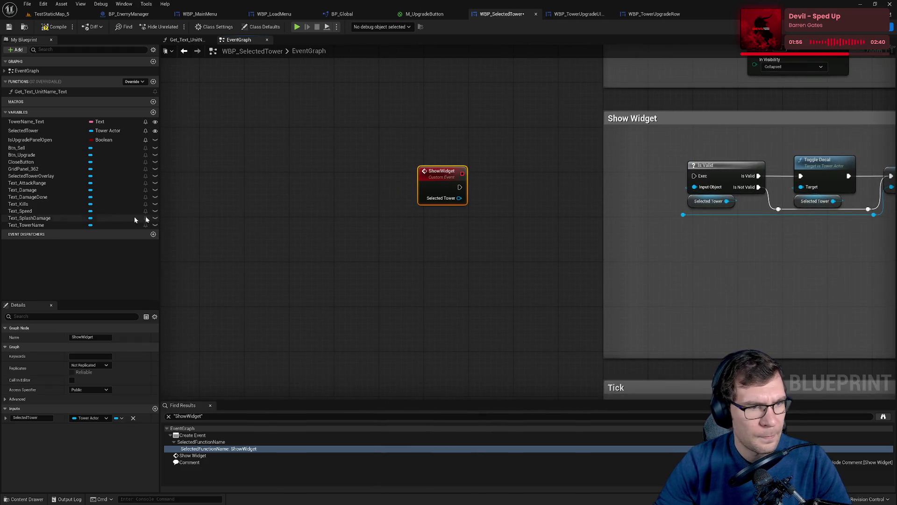
{"action": "left_click", "coordinate": [353, 275]}
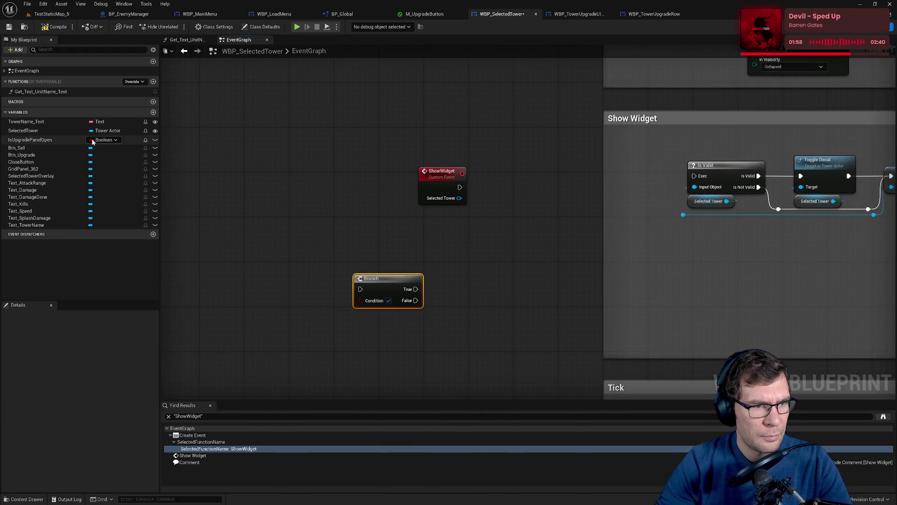
{"action": "left_click", "coordinate": [92, 139]}
{"action": "mouse_move", "coordinate": [30, 139]}
{"action": "left_mouse_down"}
{"action": "mouse_move", "coordinate": [361, 300]}
{"action": "mouse_move", "coordinate": [383, 290]}
{"action": "mouse_move", "coordinate": [407, 238]}
{"action": "left_mouse_up"}
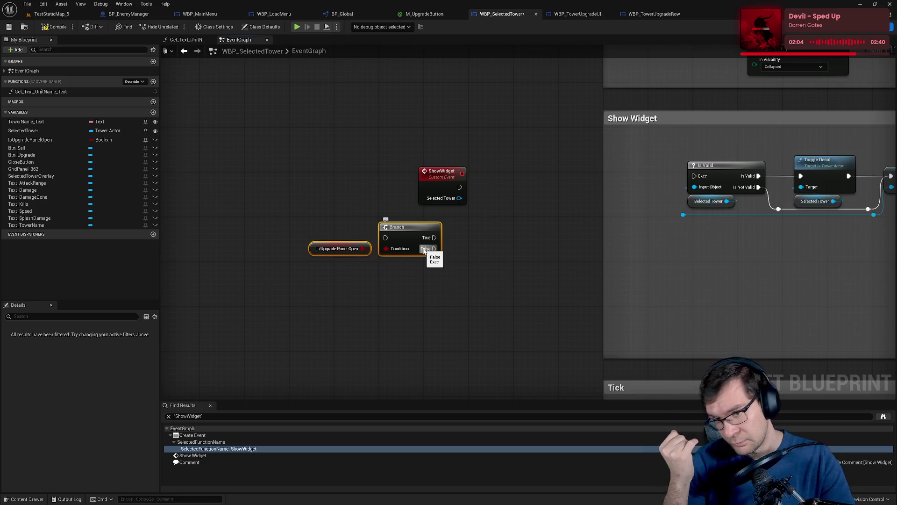
{"action": "mouse_move", "coordinate": [326, 205]}
{"action": "left_mouse_down"}
{"action": "mouse_move", "coordinate": [428, 296]}
{"action": "mouse_move", "coordinate": [434, 283]}
{"action": "left_mouse_up"}
Wire ShowWidget's execution into Is Valid and move it inside the Show Widget group
{"action": "mouse_move", "coordinate": [372, 205]}
{"action": "left_mouse_down"}
{"action": "mouse_move", "coordinate": [380, 214]}
{"action": "mouse_move", "coordinate": [619, 195]}
{"action": "left_mouse_up"}
{"action": "left_click_drag", "start_coordinate": [355, 189], "coordinate": [545, 178]}
{"action": "left_click_drag", "start_coordinate": [597, 232], "coordinate": [562, 205]}
Paste the Branch and IsUpgradePanelOpen getter beside the Tower Information nodes
{"action": "mouse_move", "coordinate": [476, 304]}
{"action": "left_mouse_down"}
{"action": "mouse_move", "coordinate": [360, 276]}
{"action": "mouse_move", "coordinate": [339, 229]}
{"action": "mouse_move", "coordinate": [531, 200]}
{"action": "mouse_move", "coordinate": [537, 175]}
{"action": "left_mouse_up"}
{"action": "scroll", "coordinate": [337, 221], "scroll_direction": "up", "scroll_amount": 2}
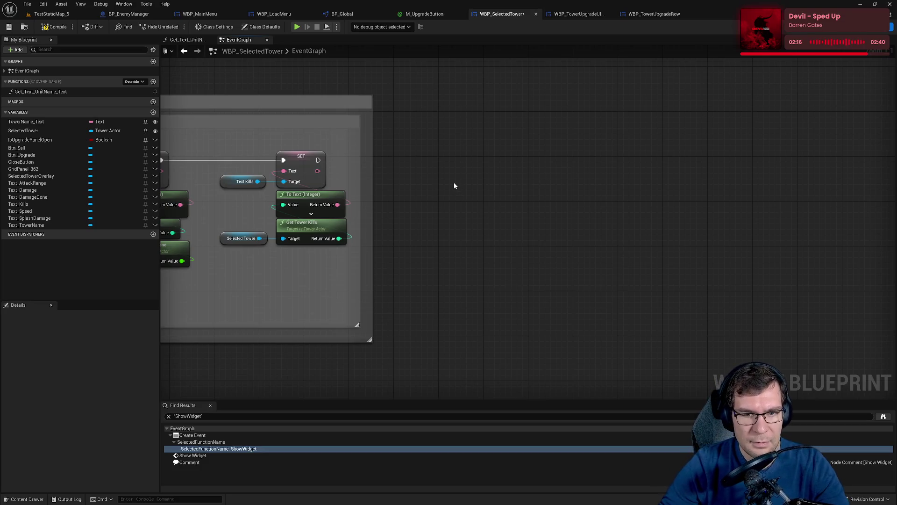
{"action": "key", "text": "ctrl+v"}
{"action": "left_click", "coordinate": [436, 177]}
{"action": "left_click_drag", "start_coordinate": [443, 171], "coordinate": [520, 244]}
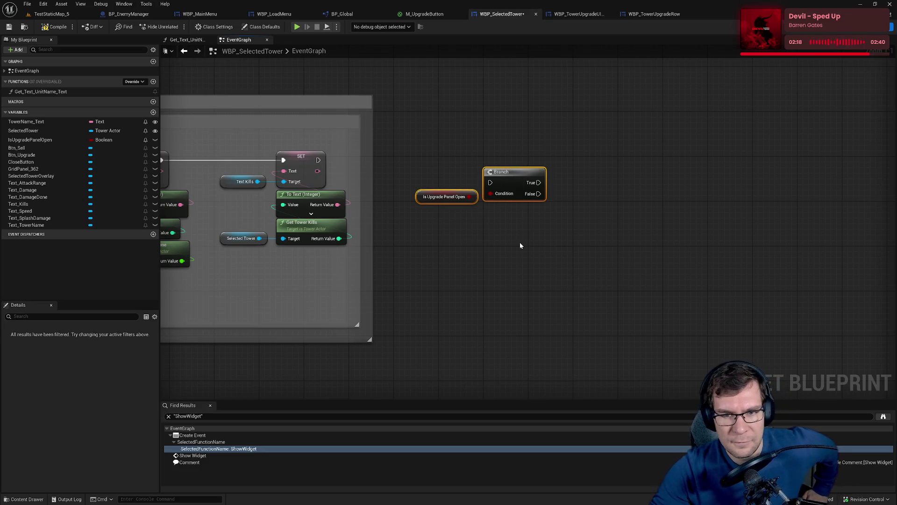
{"action": "left_click_drag", "start_coordinate": [514, 183], "coordinate": [520, 184]}
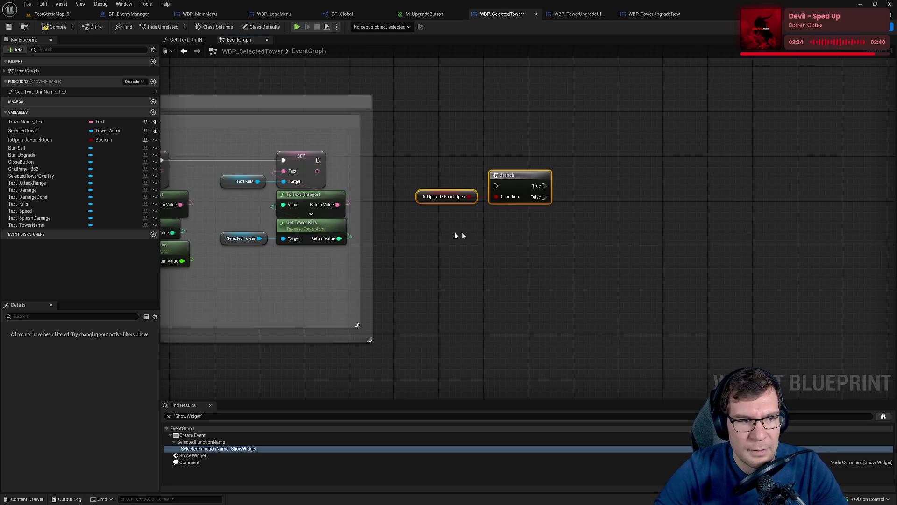
Promote Create Widget's Return Value to a new NewVar variable
{"action": "scroll", "coordinate": [461, 232], "scroll_direction": "down", "scroll_amount": 6}
{"action": "scroll", "coordinate": [386, 299], "scroll_direction": "up", "scroll_amount": 5}
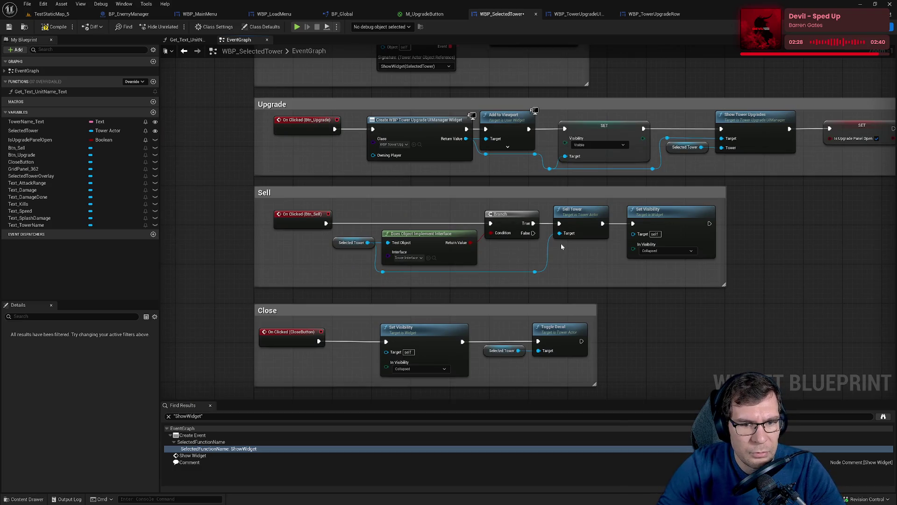
{"action": "mouse_move", "coordinate": [562, 245]}
{"action": "left_mouse_down"}
{"action": "mouse_move", "coordinate": [452, 323]}
{"action": "mouse_move", "coordinate": [458, 316]}
{"action": "left_mouse_up"}
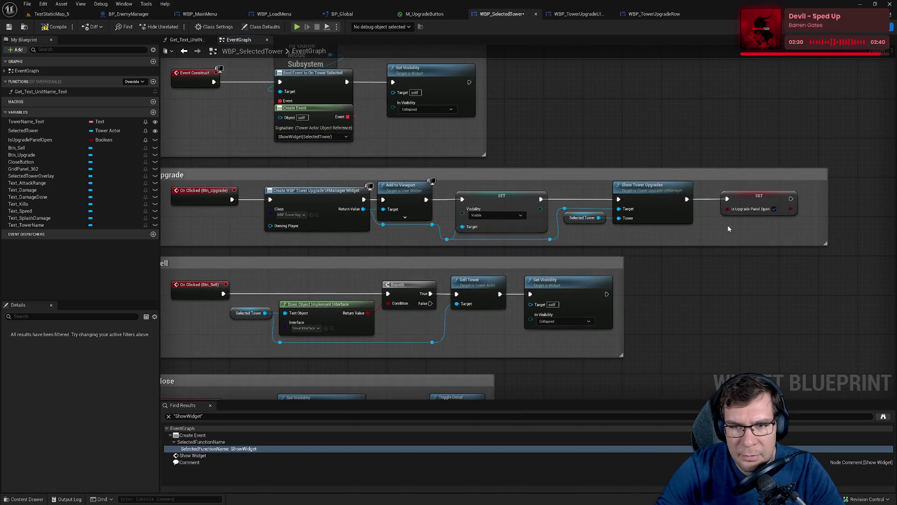
{"action": "left_click", "coordinate": [585, 218]}
{"action": "mouse_move", "coordinate": [358, 240]}
{"action": "left_mouse_down"}
{"action": "mouse_move", "coordinate": [418, 239]}
{"action": "mouse_move", "coordinate": [356, 265]}
{"action": "left_mouse_up"}
{"action": "left_click_drag", "start_coordinate": [415, 239], "coordinate": [532, 138]}
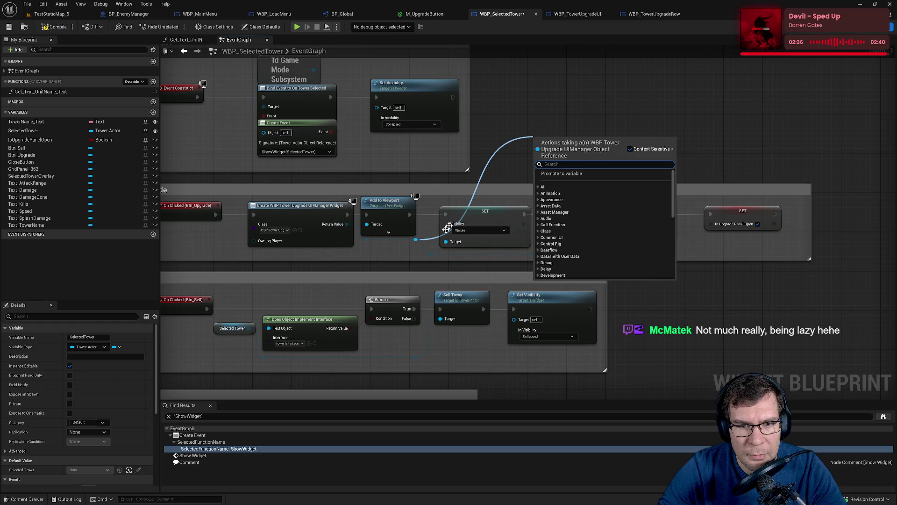
{"action": "key", "text": "Escape"}
{"action": "right_click", "coordinate": [347, 224]}
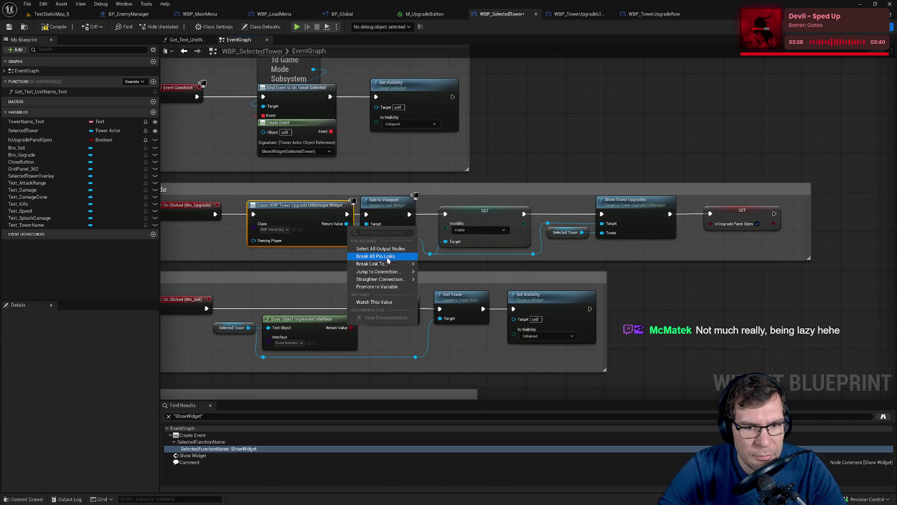
{"action": "left_click", "coordinate": [376, 286]}
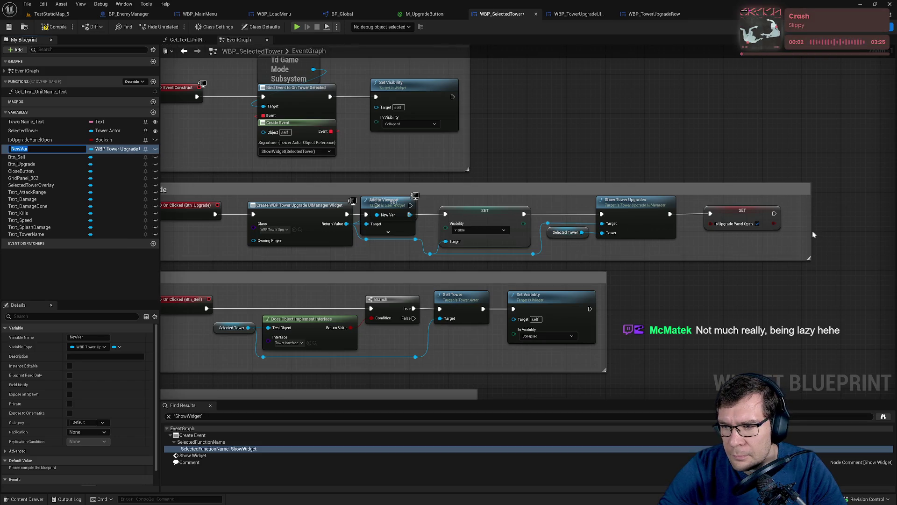
Widen the Upgrade comment box and shift Add to Viewport and later nodes right
{"action": "mouse_move", "coordinate": [812, 231]}
{"action": "left_mouse_down"}
{"action": "mouse_move", "coordinate": [703, 228]}
{"action": "mouse_move", "coordinate": [845, 216]}
{"action": "left_mouse_up"}
{"action": "mouse_move", "coordinate": [713, 228]}
{"action": "left_mouse_down"}
{"action": "mouse_move", "coordinate": [495, 211]}
{"action": "mouse_move", "coordinate": [299, 221]}
{"action": "mouse_move", "coordinate": [460, 240]}
{"action": "mouse_move", "coordinate": [458, 206]}
{"action": "left_mouse_up"}
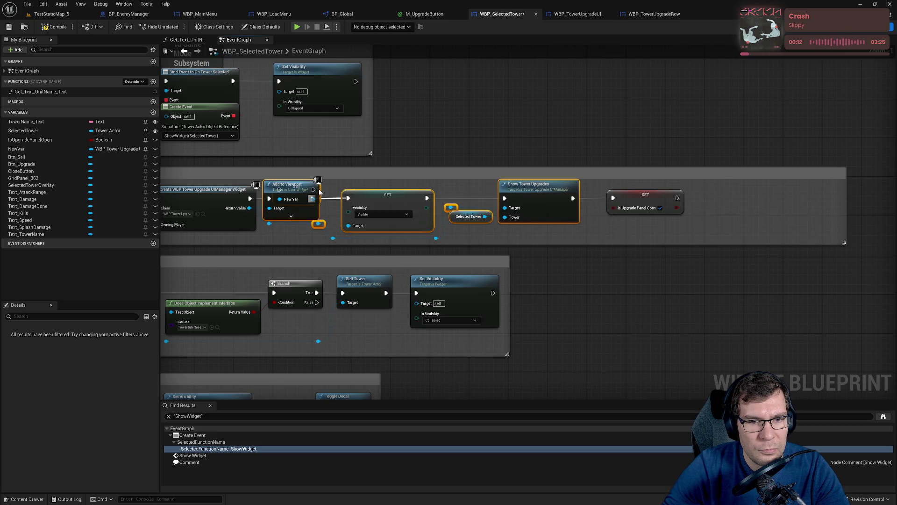
{"action": "left_click", "coordinate": [327, 215]}
{"action": "mouse_move", "coordinate": [299, 230]}
{"action": "left_mouse_down"}
{"action": "mouse_move", "coordinate": [338, 236]}
{"action": "mouse_move", "coordinate": [681, 214]}
{"action": "left_mouse_up"}
{"action": "left_click_drag", "start_coordinate": [306, 213], "coordinate": [419, 209]}
{"action": "mouse_move", "coordinate": [308, 200]}
{"action": "left_mouse_down"}
{"action": "mouse_move", "coordinate": [345, 214]}
{"action": "mouse_move", "coordinate": [272, 222]}
{"action": "left_mouse_up"}
Run Create Widget's execution into the NewVar SET, compile, and remove the Add to Viewport Target wire
{"action": "left_click", "coordinate": [292, 191]}
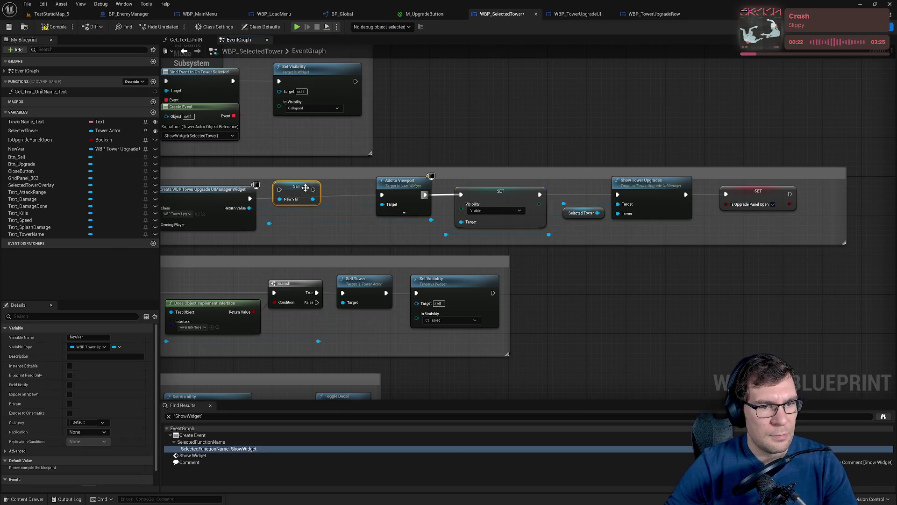
{"action": "mouse_move", "coordinate": [279, 189]}
{"action": "left_mouse_down"}
{"action": "mouse_move", "coordinate": [241, 206]}
{"action": "mouse_move", "coordinate": [250, 198]}
{"action": "left_mouse_up"}
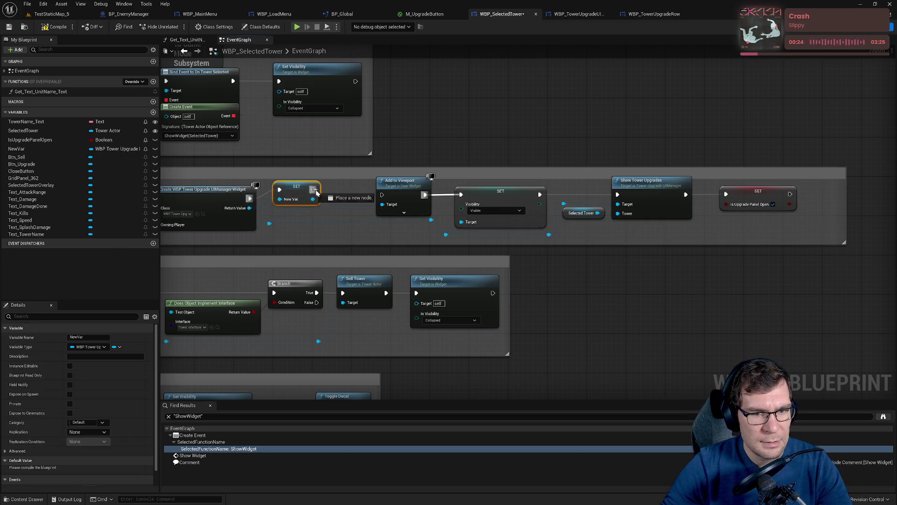
{"action": "left_click_drag", "start_coordinate": [382, 216], "coordinate": [485, 185]}
{"action": "left_click", "coordinate": [646, 245]}
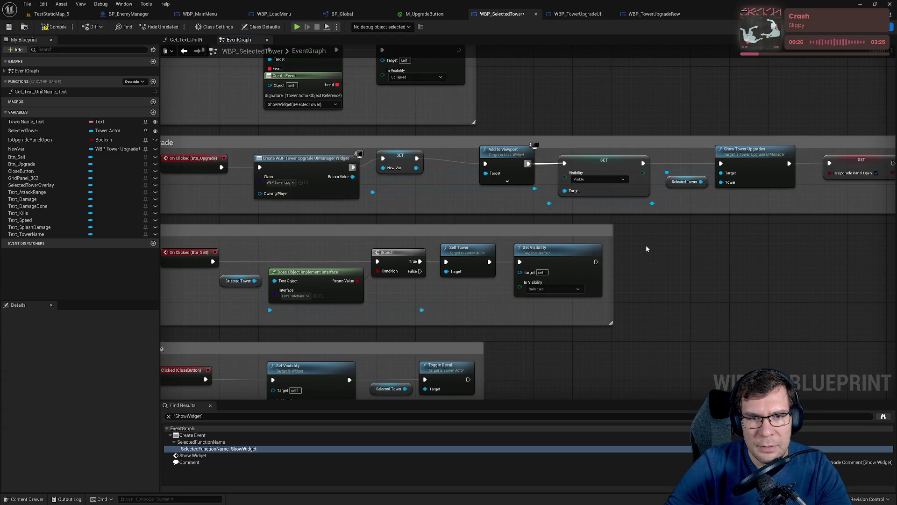
{"action": "left_click", "coordinate": [56, 32]}
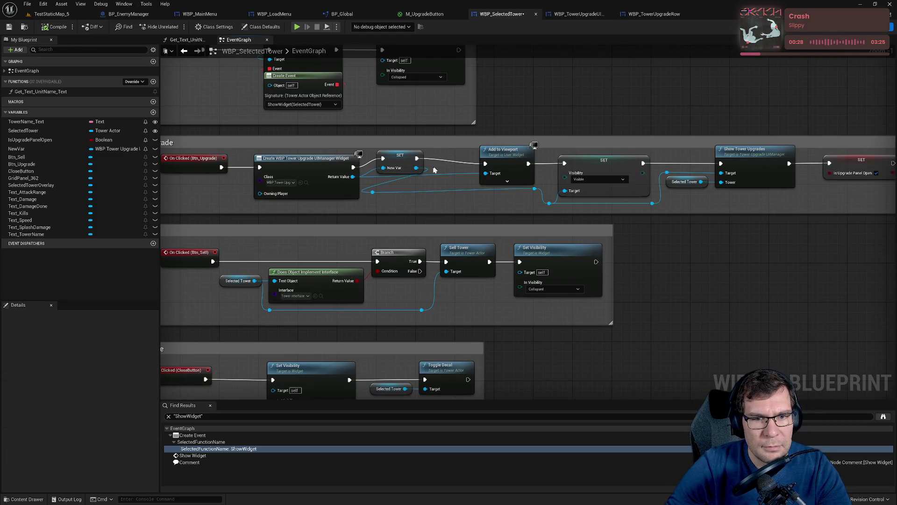
{"action": "left_click", "coordinate": [485, 174], "text": "alt"}
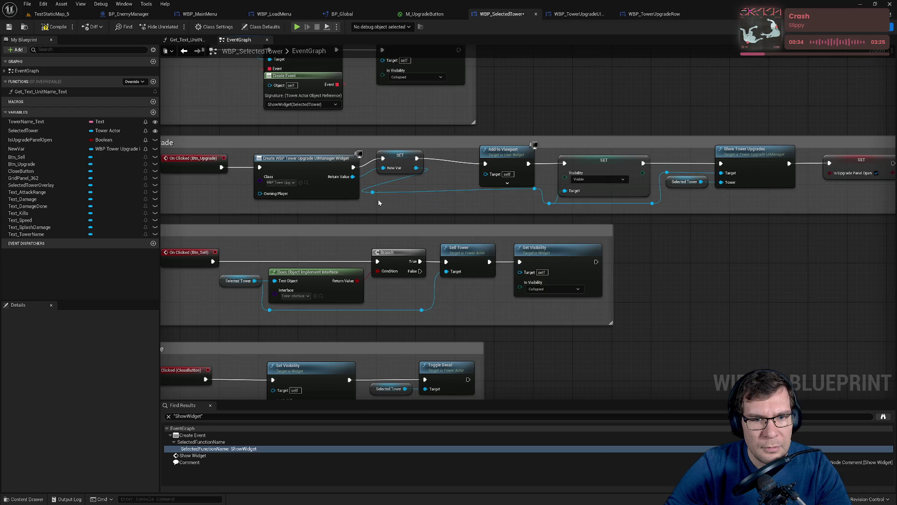
{"action": "left_click_drag", "start_coordinate": [398, 163], "coordinate": [398, 172]}
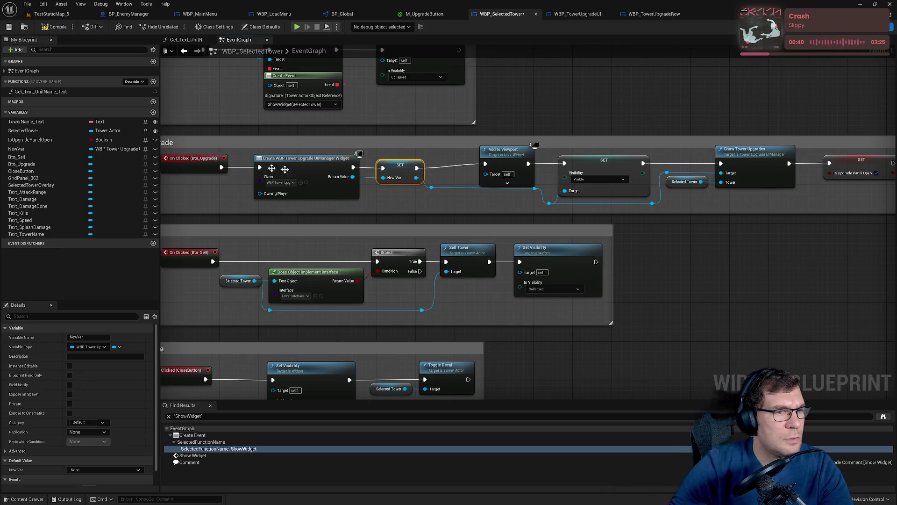
Rename the NewVar variable to UpgradeWidget
{"action": "double_click", "coordinate": [17, 148]}
{"action": "type", "text": "UpgradeWidget"}
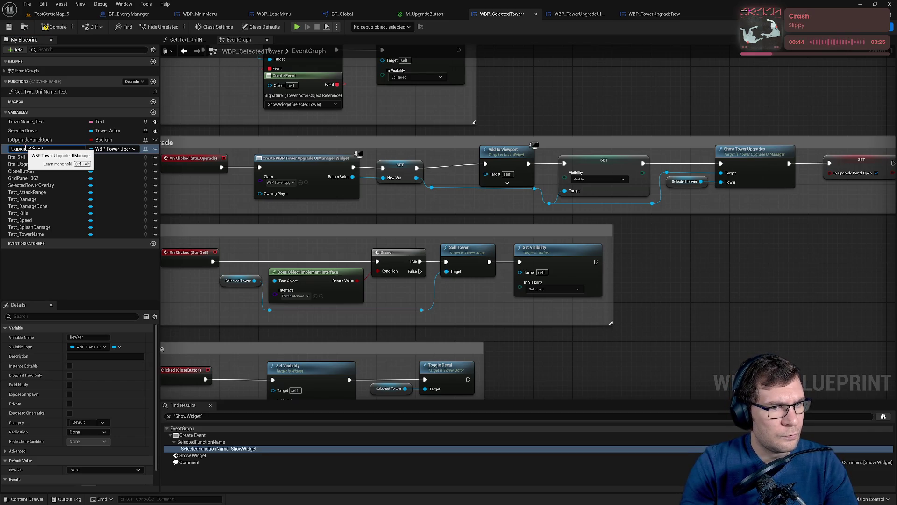
{"action": "key", "text": "Return"}
Pull Add to Viewport, the Visibility SET and reroute points left to close gaps
{"action": "left_click_drag", "start_coordinate": [246, 147], "coordinate": [419, 192]}
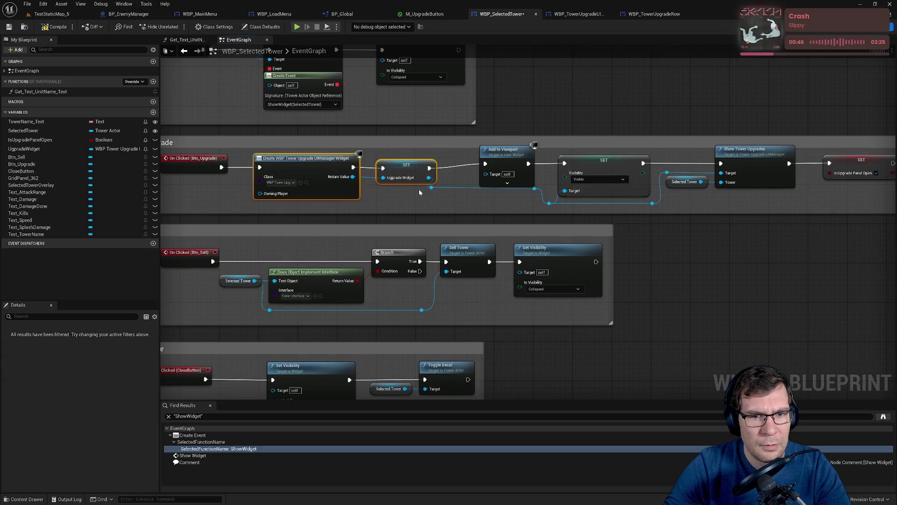
{"action": "left_click", "coordinate": [431, 187]}
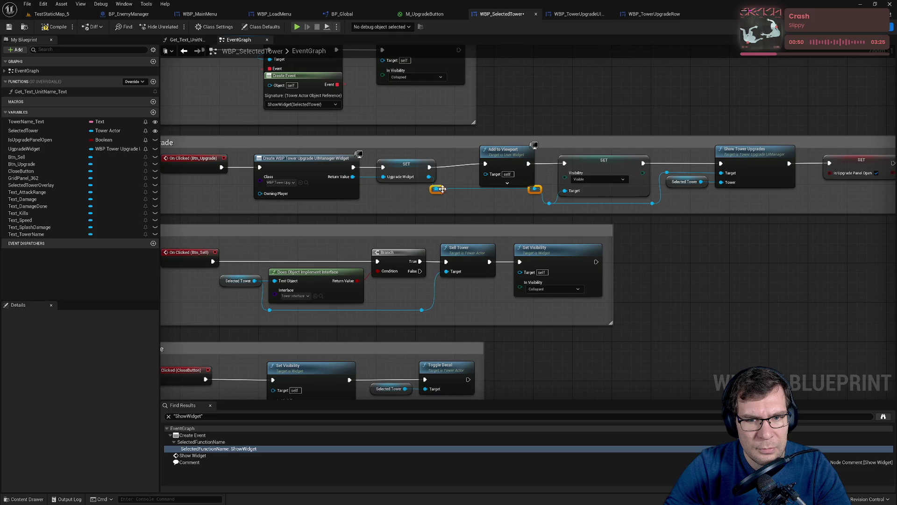
{"action": "left_click_drag", "start_coordinate": [442, 188], "coordinate": [442, 193]}
{"action": "left_click", "coordinate": [479, 207]}
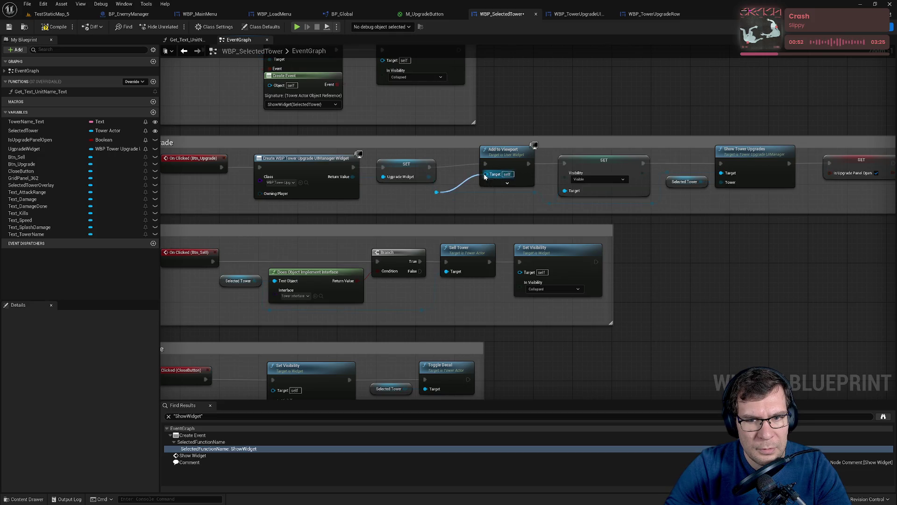
{"action": "left_click_drag", "start_coordinate": [516, 157], "coordinate": [482, 162]}
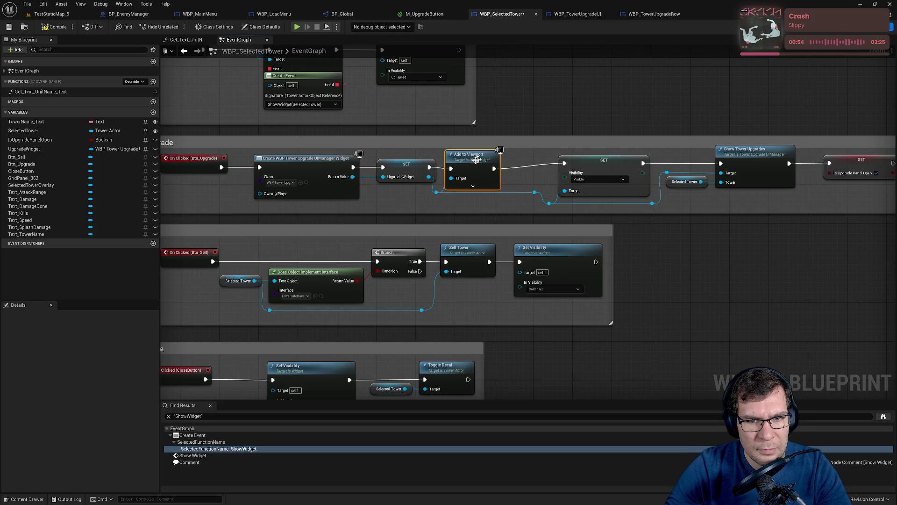
{"action": "left_click_drag", "start_coordinate": [513, 208], "coordinate": [427, 201]}
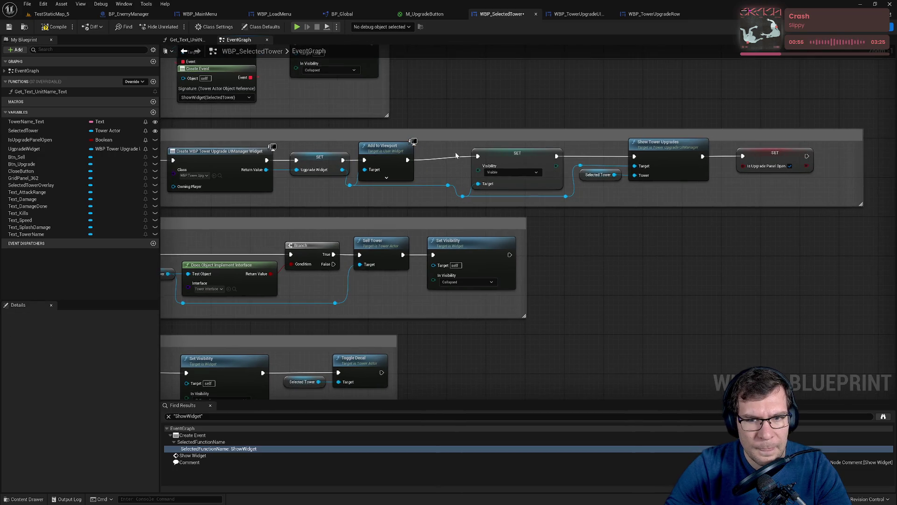
{"action": "left_click_drag", "start_coordinate": [469, 148], "coordinate": [817, 201]}
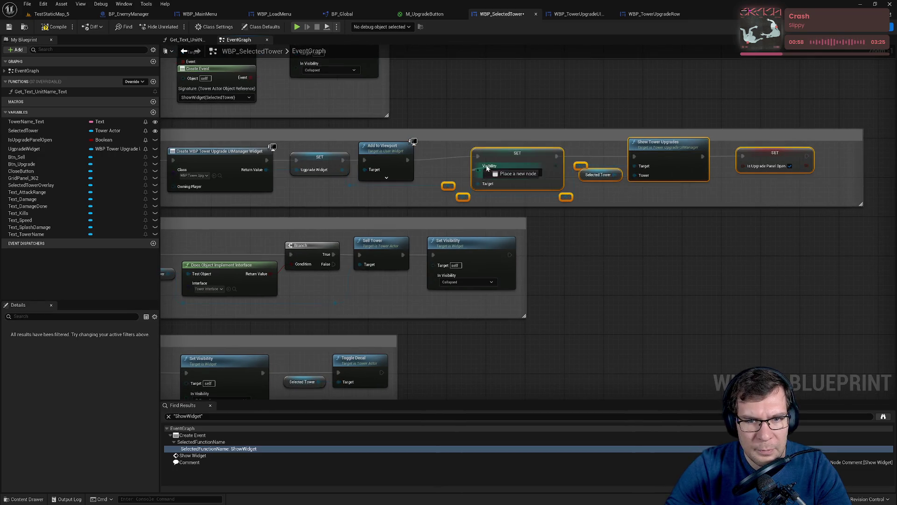
{"action": "mouse_move", "coordinate": [448, 172]}
{"action": "left_mouse_down"}
{"action": "mouse_move", "coordinate": [468, 199]}
{"action": "mouse_move", "coordinate": [511, 205]}
{"action": "left_mouse_up"}
{"action": "left_click_drag", "start_coordinate": [518, 157], "coordinate": [481, 162]}
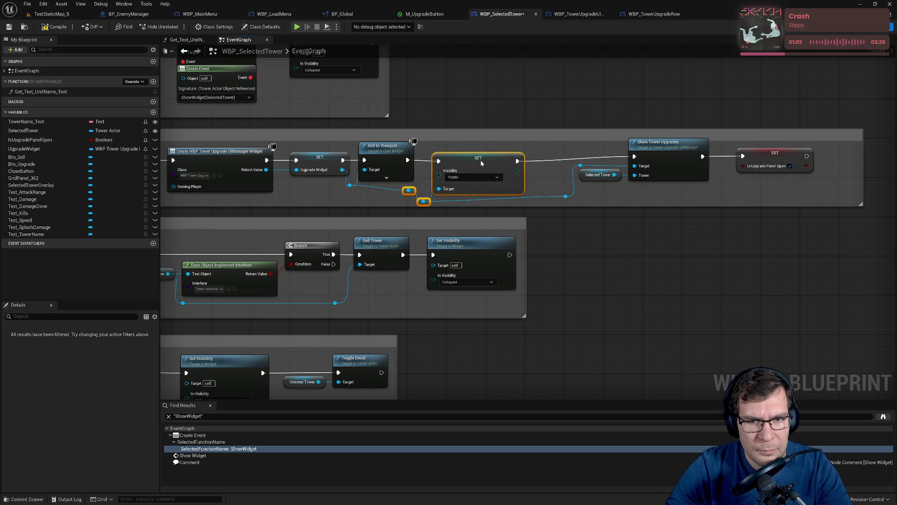
Move the reroute point on the lower wire left to tidy the wiring
{"action": "left_click", "coordinate": [418, 160]}
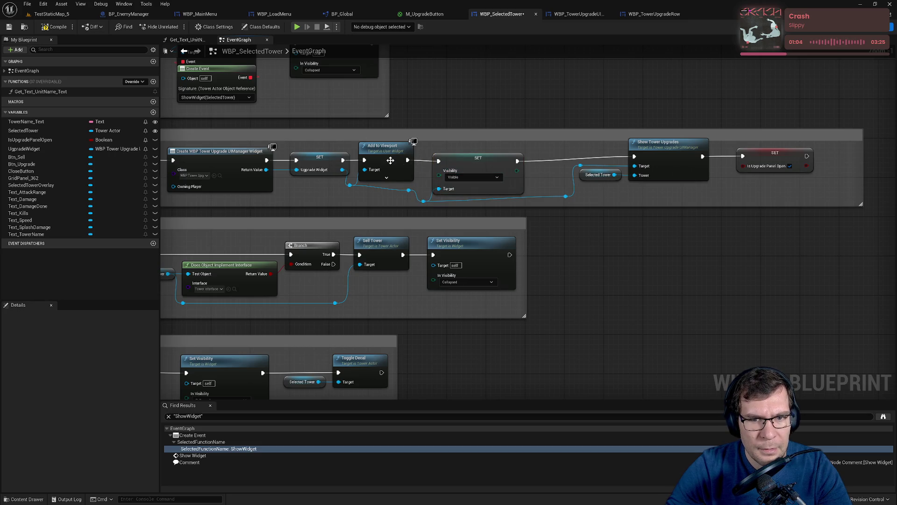
{"action": "left_click", "coordinate": [445, 159]}
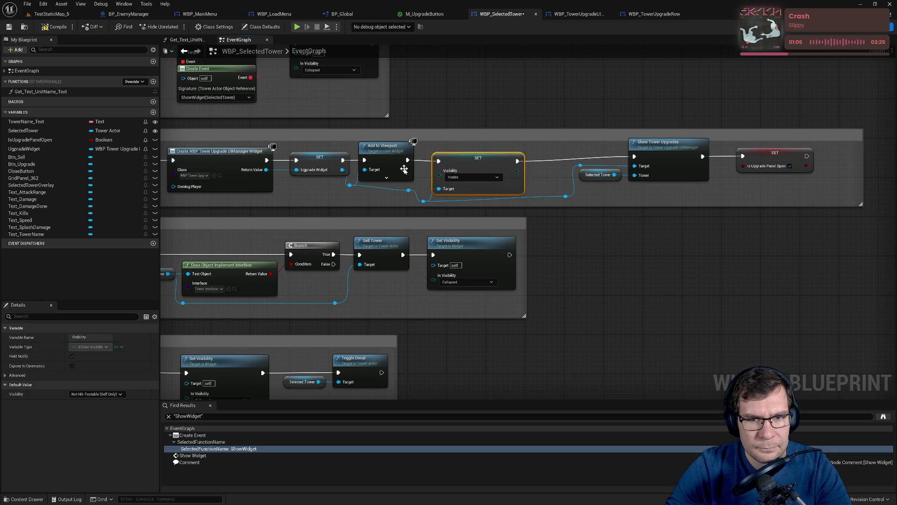
{"action": "left_click", "coordinate": [393, 154], "text": "ctrl"}
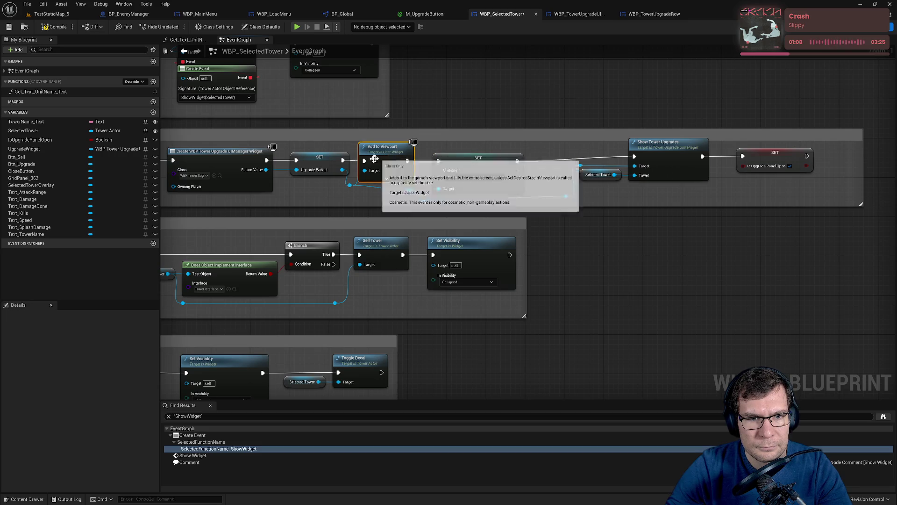
{"action": "left_click", "coordinate": [425, 179]}
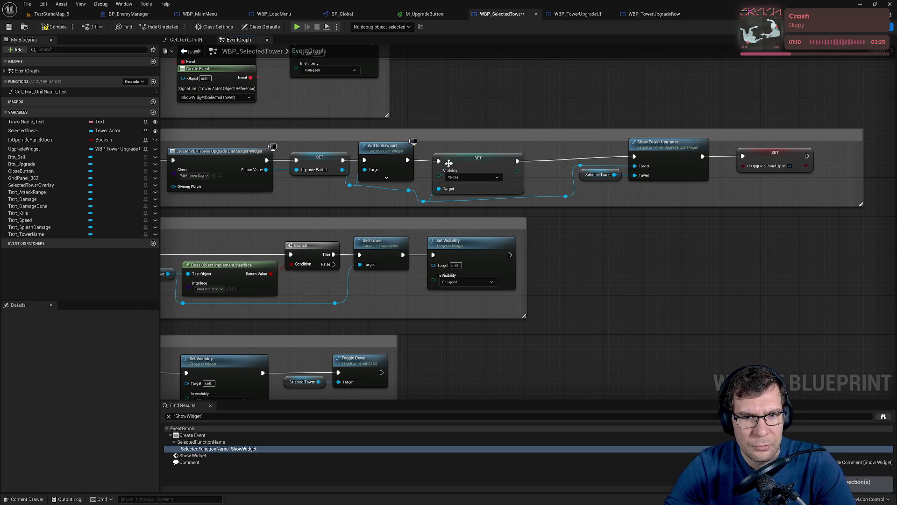
{"action": "left_click", "coordinate": [448, 163]}
{"action": "left_click", "coordinate": [390, 154], "text": "ctrl"}
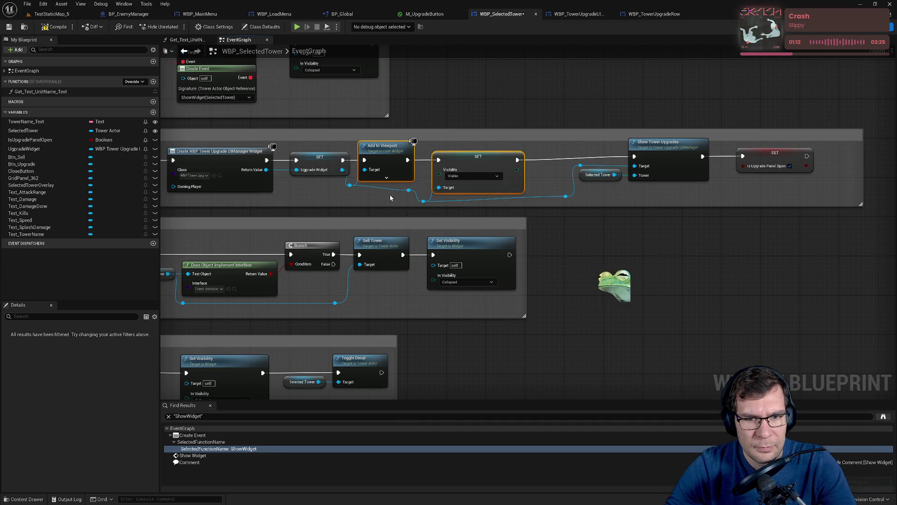
{"action": "left_click", "coordinate": [408, 186]}
{"action": "left_click", "coordinate": [350, 186], "text": "ctrl"}
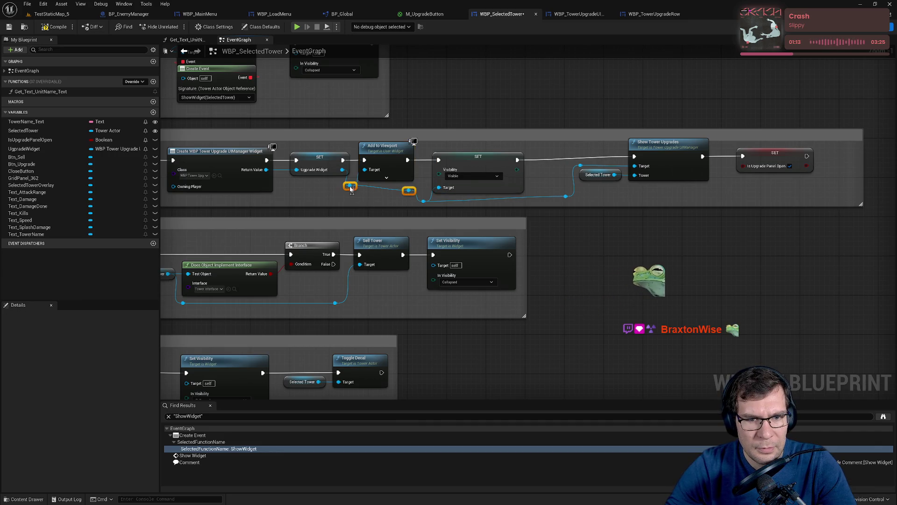
{"action": "left_click", "coordinate": [416, 204]}
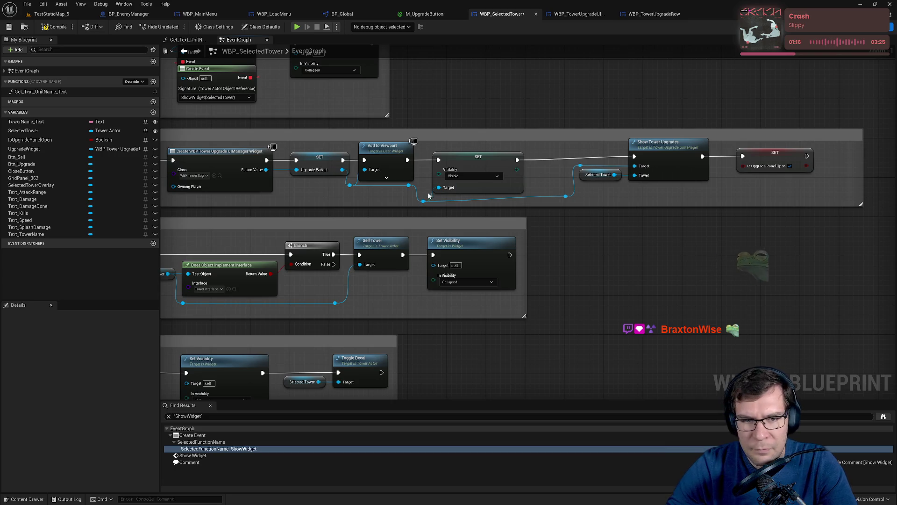
{"action": "left_click", "coordinate": [423, 201]}
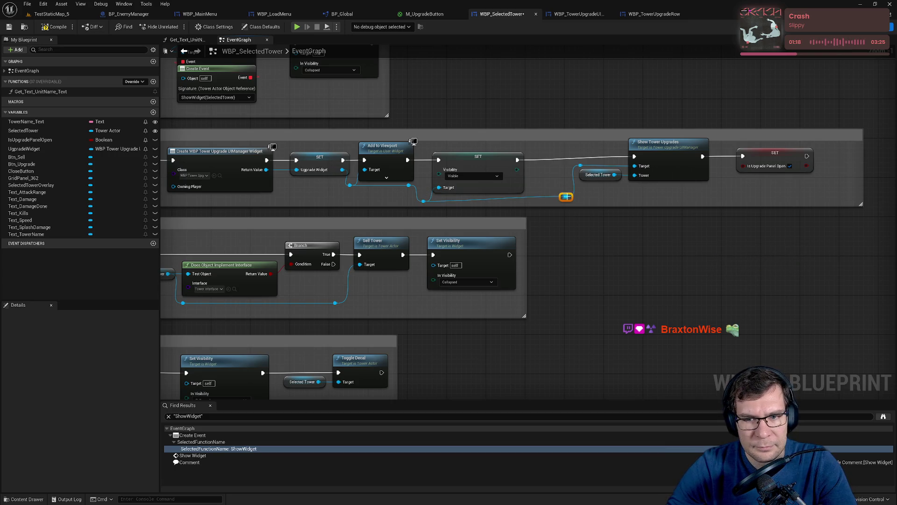
{"action": "left_click_drag", "start_coordinate": [571, 201], "coordinate": [531, 204]}
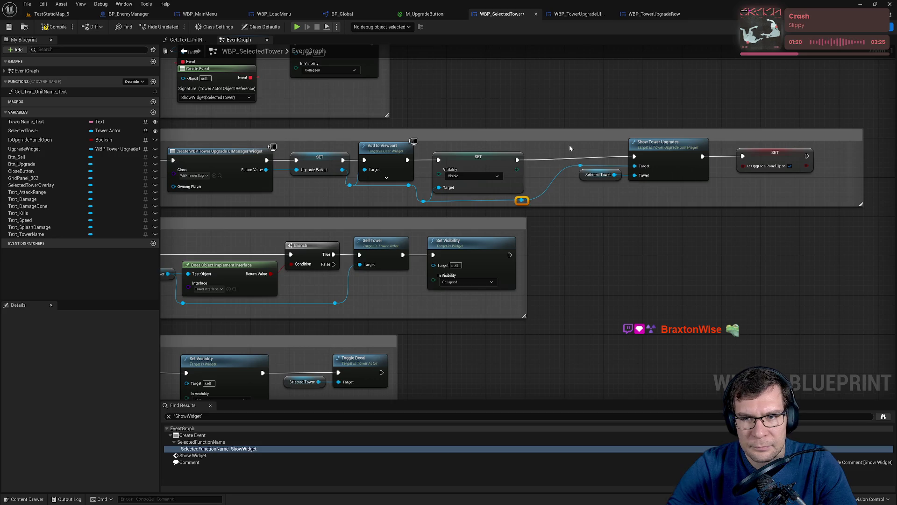
Shift Show Tower Upgrades and following nodes left and straighten them onto the execution line
{"action": "left_click_drag", "start_coordinate": [570, 148], "coordinate": [748, 186]}
{"action": "left_click_drag", "start_coordinate": [662, 153], "coordinate": [624, 158]}
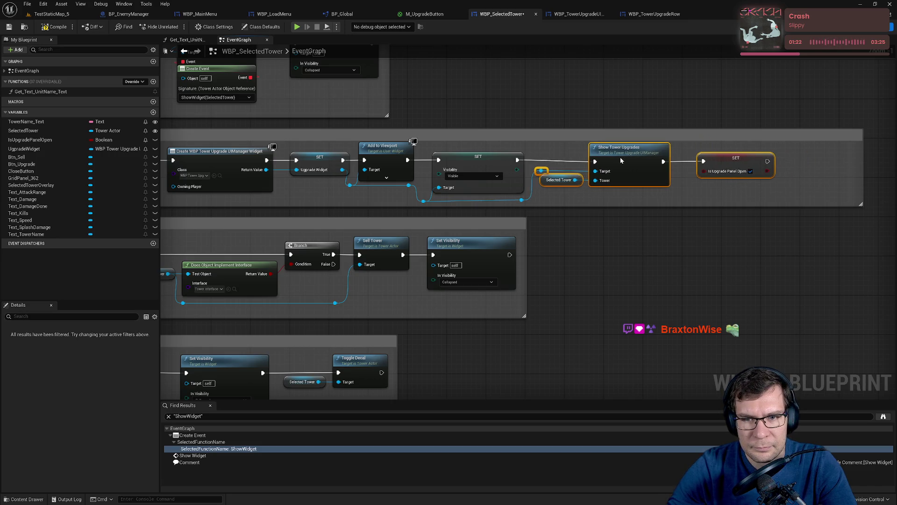
{"action": "left_click", "coordinate": [615, 200]}
{"action": "left_click", "coordinate": [630, 161]}
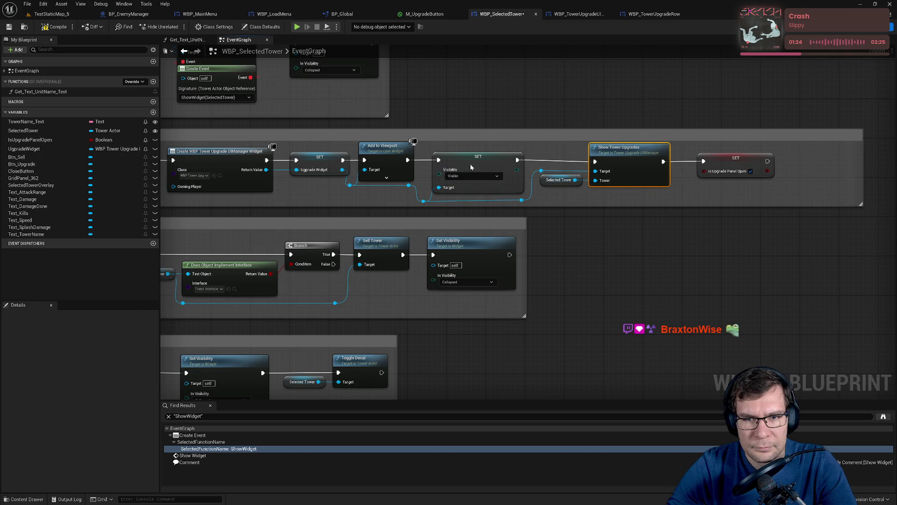
{"action": "left_click", "coordinate": [471, 164], "text": "ctrl"}
{"action": "key", "text": "q"}
{"action": "left_click", "coordinate": [607, 198]}
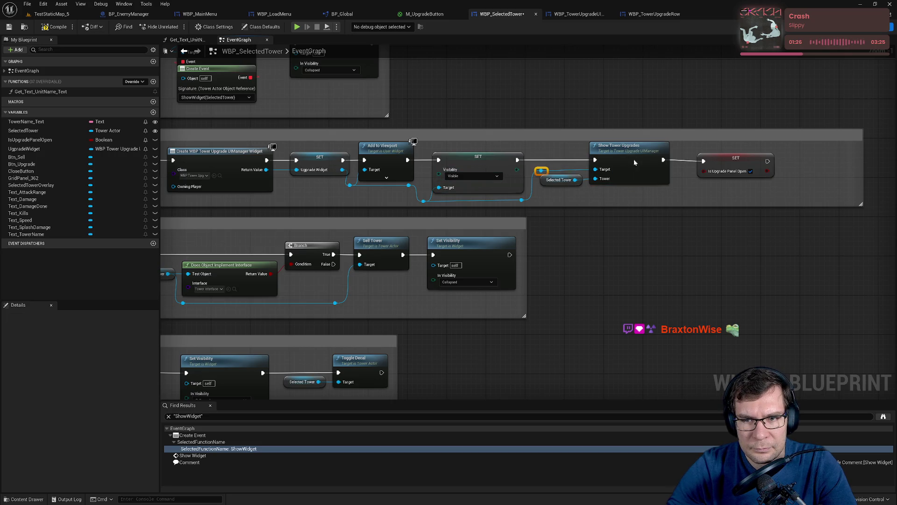
Straighten the Selected Tower getter and Is Upgrade Panel Open setter, then narrow the Upgrade comment box
{"action": "left_click", "coordinate": [575, 184]}
{"action": "key", "text": "q"}
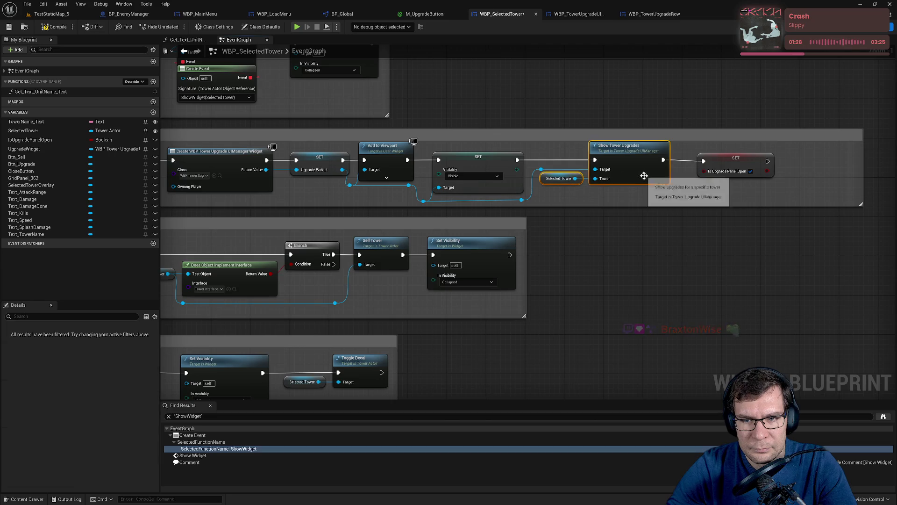
{"action": "left_click_drag", "start_coordinate": [719, 160], "coordinate": [699, 160]}
{"action": "key", "text": "q"}
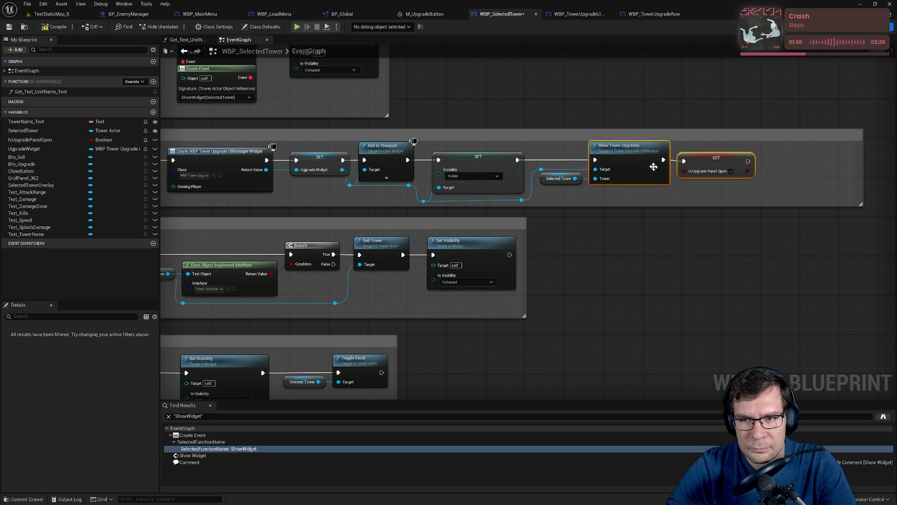
{"action": "left_click", "coordinate": [715, 195]}
{"action": "left_click_drag", "start_coordinate": [863, 168], "coordinate": [770, 168]}
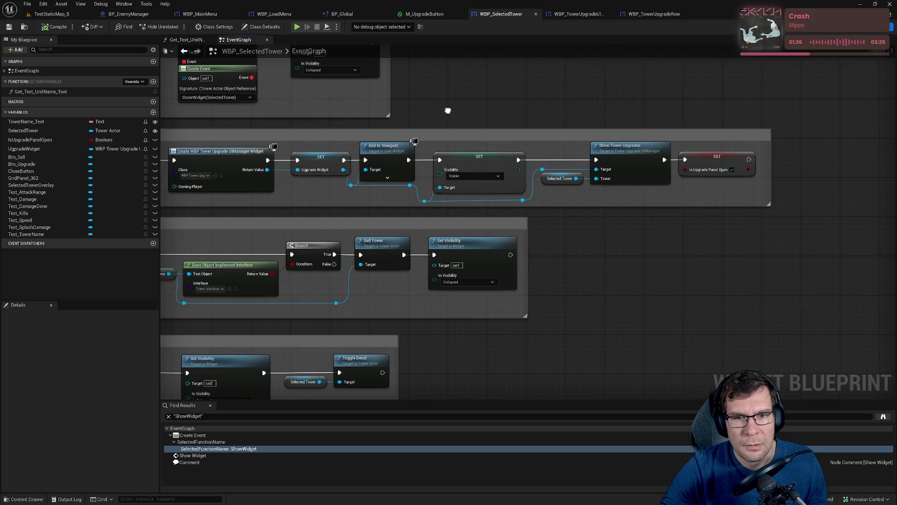
{"action": "left_click_drag", "start_coordinate": [449, 115], "coordinate": [615, 103]}
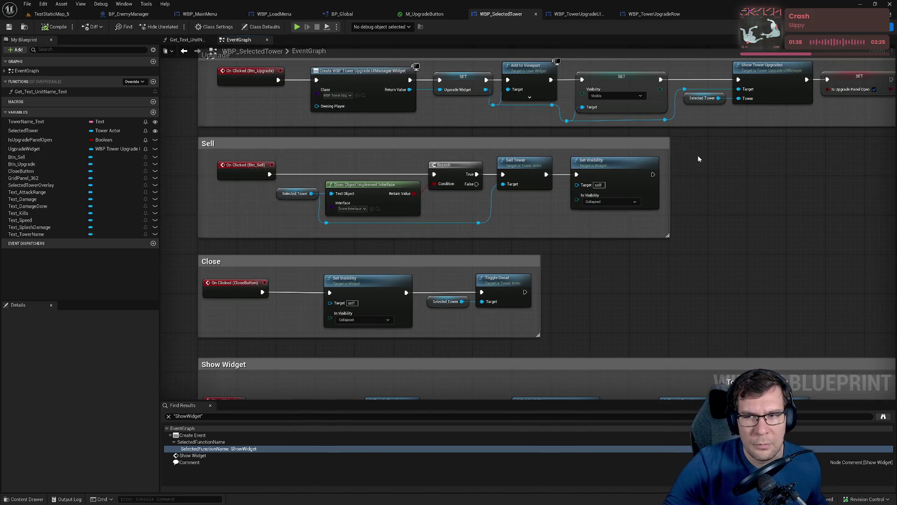
Rename SelectedTower to SelectedTowerWidget and place its getter near Tower Information
{"action": "scroll", "coordinate": [697, 155], "scroll_direction": "down", "scroll_amount": 3}
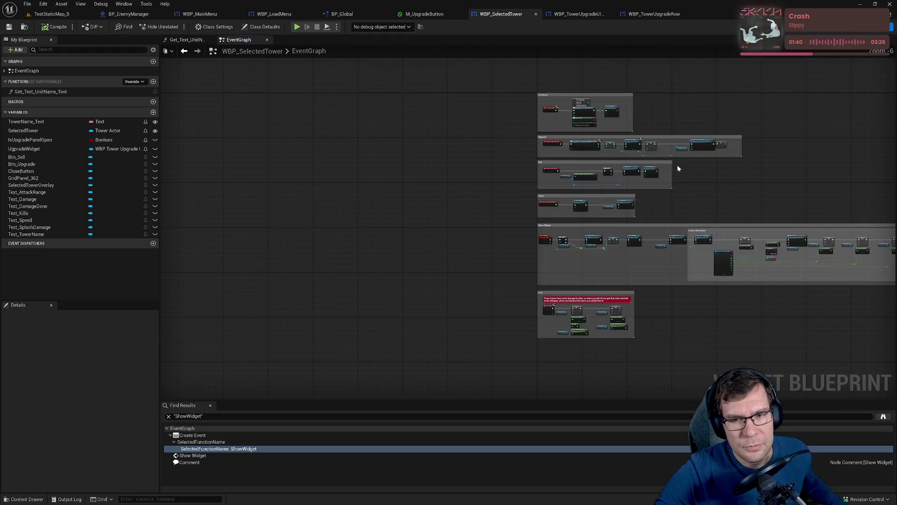
{"action": "scroll", "coordinate": [677, 165], "scroll_direction": "up", "scroll_amount": 3}
{"action": "left_click_drag", "start_coordinate": [647, 229], "coordinate": [661, 47]}
{"action": "mouse_move", "coordinate": [568, 252]}
{"action": "left_mouse_down"}
{"action": "mouse_move", "coordinate": [568, 147]}
{"action": "mouse_move", "coordinate": [587, 330]}
{"action": "mouse_move", "coordinate": [522, 256]}
{"action": "mouse_move", "coordinate": [538, 202]}
{"action": "mouse_move", "coordinate": [433, 181]}
{"action": "mouse_move", "coordinate": [367, 210]}
{"action": "left_mouse_up"}
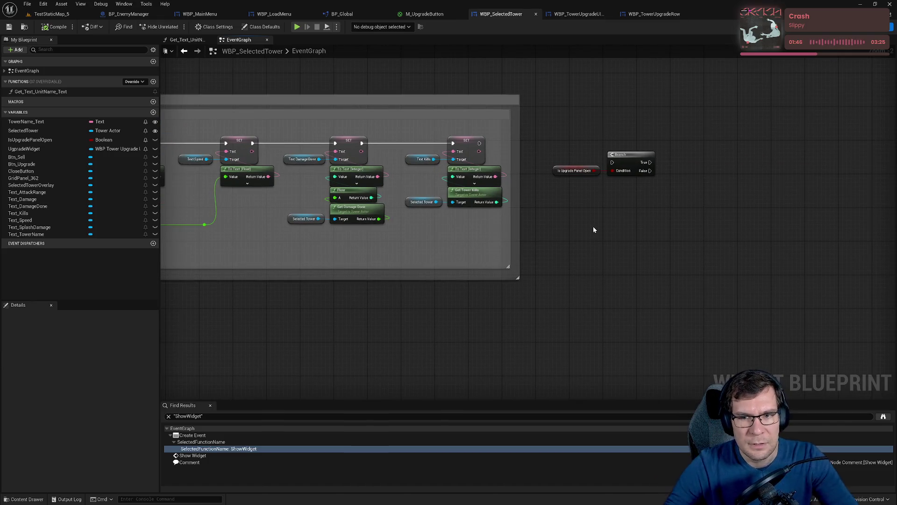
{"action": "left_click", "coordinate": [28, 149]}
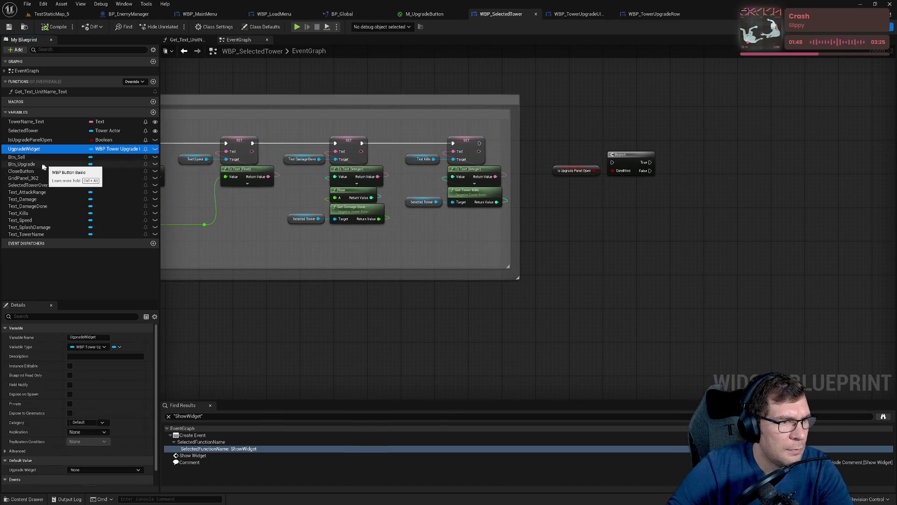
{"action": "left_click", "coordinate": [26, 133]}
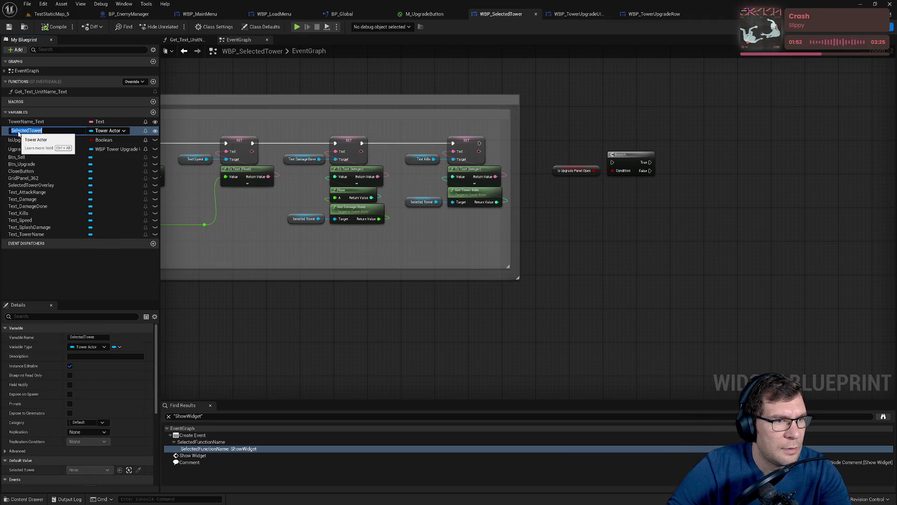
{"action": "double_click", "coordinate": [44, 130]}
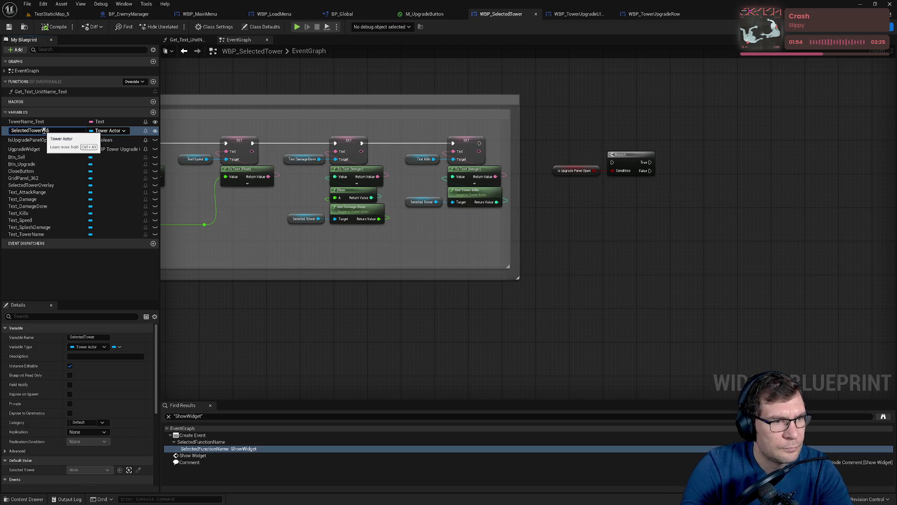
{"action": "type", "text": "dget"}
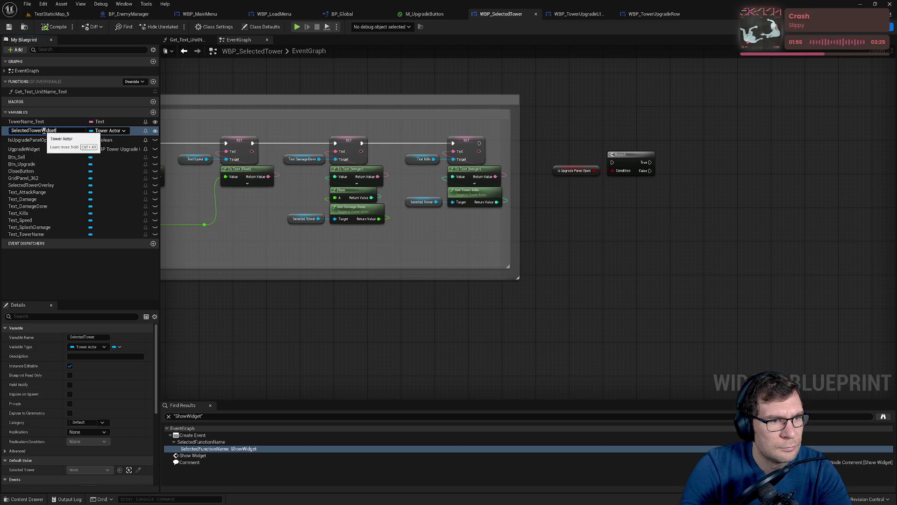
{"action": "key", "text": "Return"}
{"action": "left_click_drag", "start_coordinate": [47, 131], "coordinate": [571, 208]}
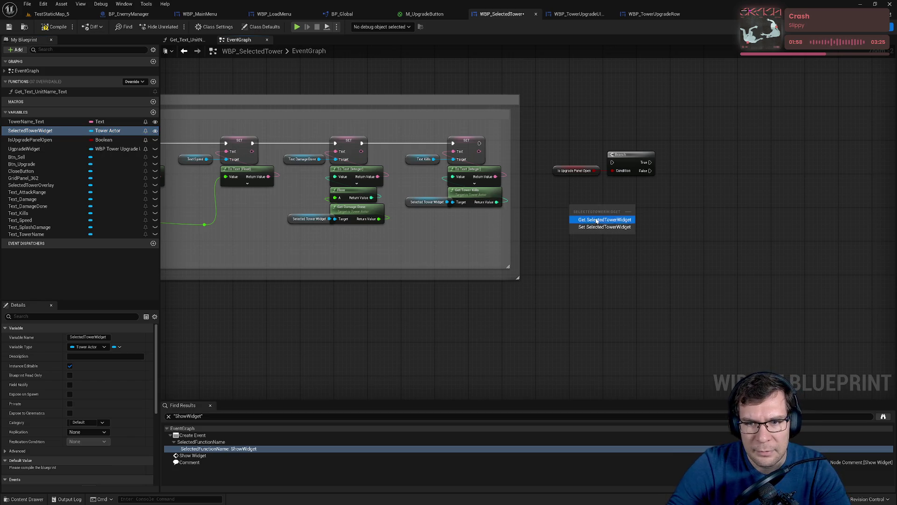
{"action": "left_click", "coordinate": [607, 215]}
Search Selected Tower Widget's actions for 'remove from pa', then cancel the search
{"action": "scroll", "coordinate": [538, 243], "scroll_direction": "up", "scroll_amount": 2}
{"action": "left_click_drag", "start_coordinate": [498, 232], "coordinate": [547, 222]}
{"action": "type", "text": "r"}
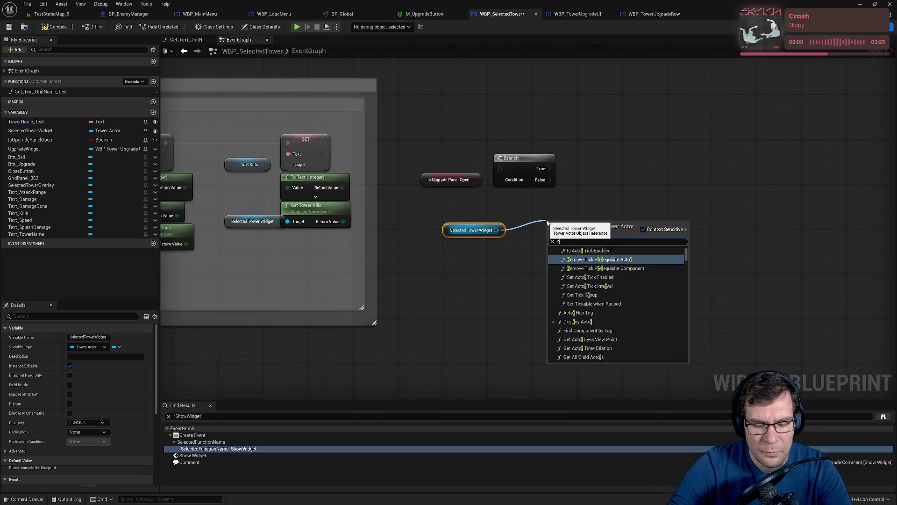
{"action": "type", "text": "emove from pa"}
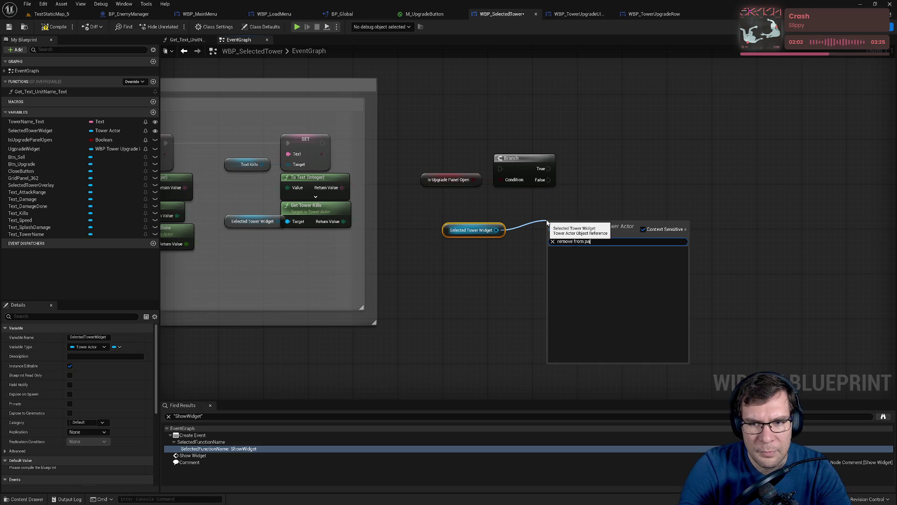
{"action": "key", "text": "BackSpace"}
{"action": "key", "text": "BackSpace"}
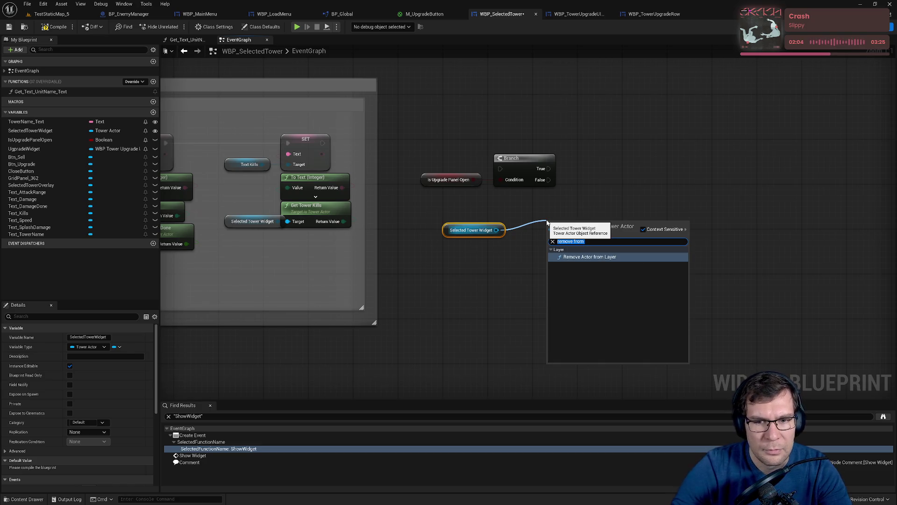
{"action": "key", "text": "Escape"}
{"action": "scroll", "coordinate": [587, 266], "scroll_direction": "down", "scroll_amount": 4}
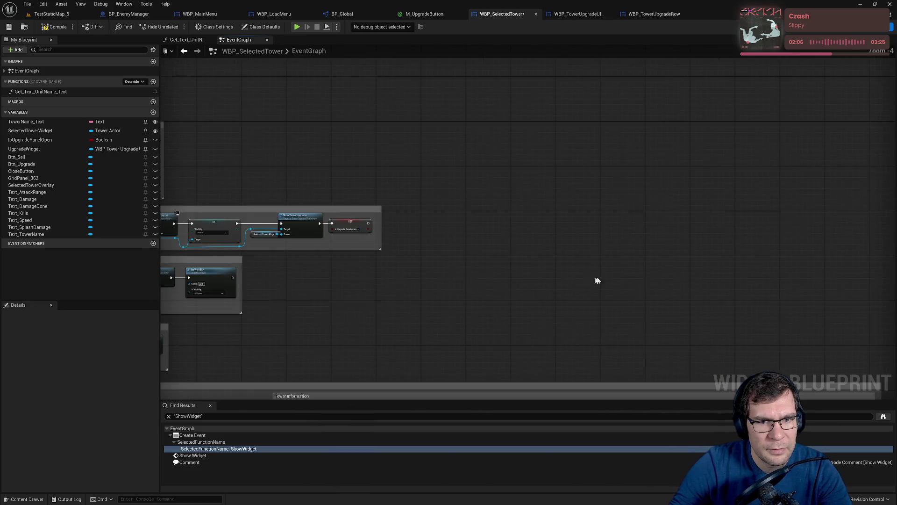
{"action": "scroll", "coordinate": [519, 287], "scroll_direction": "up", "scroll_amount": 3}
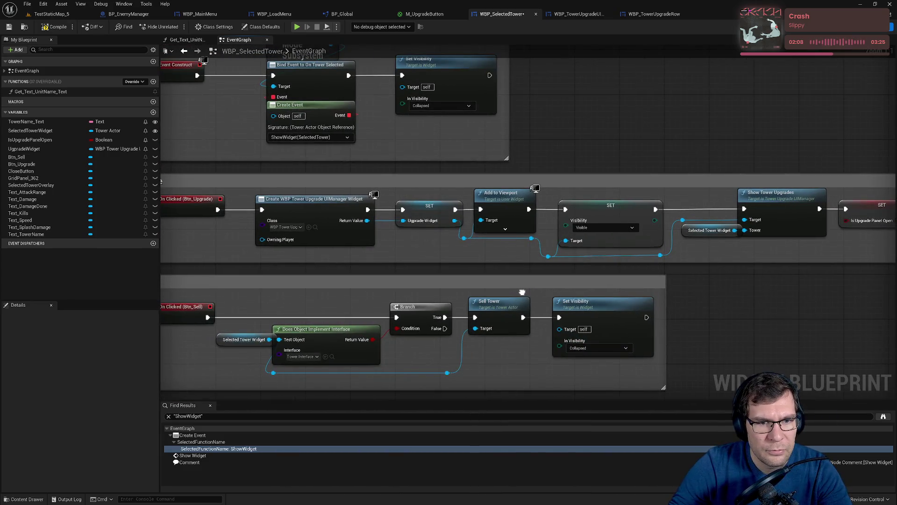
Review the Upgrade chain, selecting the Upgrade Widget setter, Add to Viewport and Visibility setter
{"action": "left_click_drag", "start_coordinate": [522, 292], "coordinate": [490, 250]}
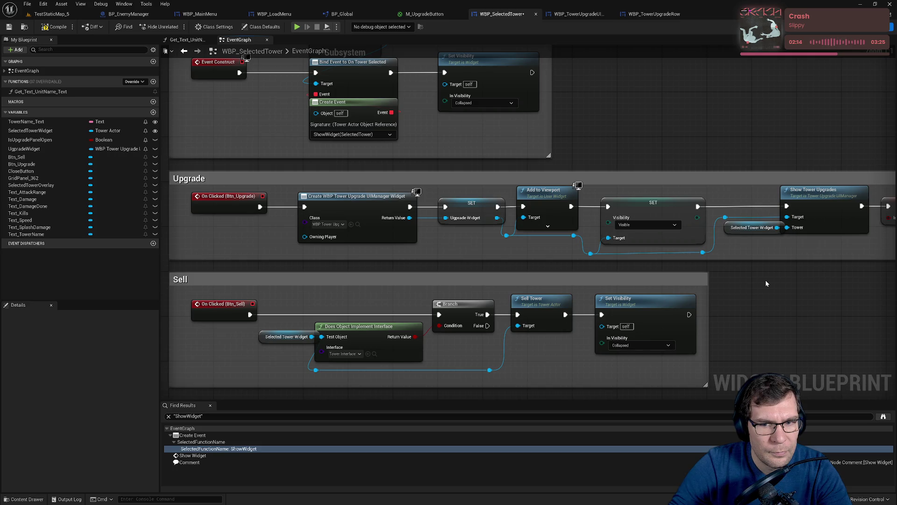
{"action": "left_click_drag", "start_coordinate": [765, 283], "coordinate": [677, 274]}
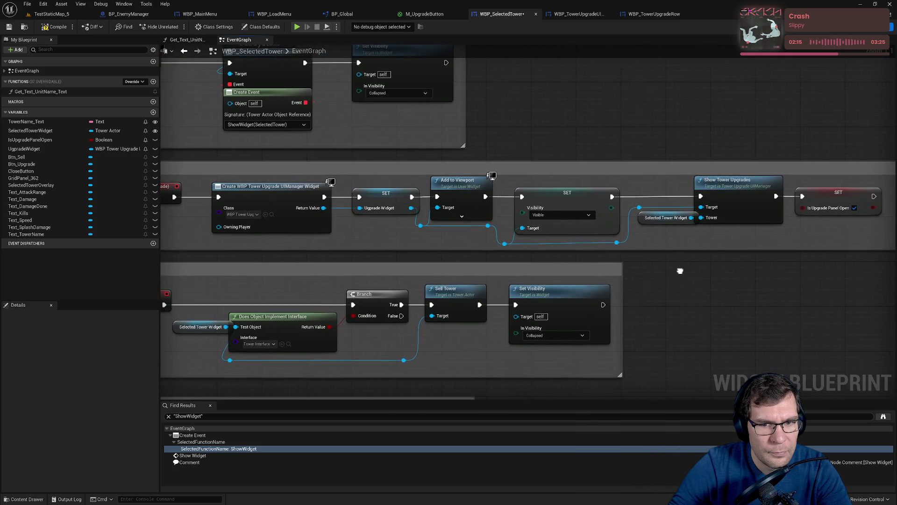
{"action": "left_click", "coordinate": [374, 199]}
{"action": "left_click", "coordinate": [458, 201], "text": "ctrl"}
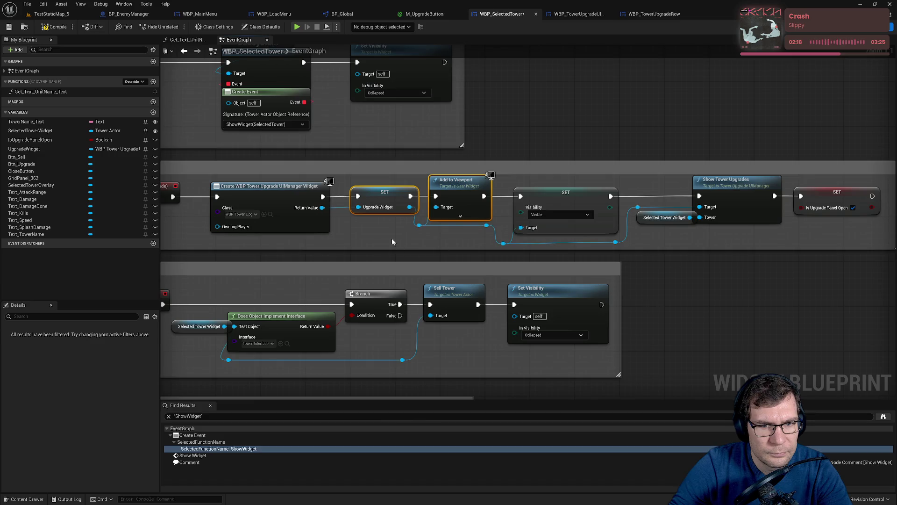
{"action": "left_click", "coordinate": [392, 242]}
{"action": "left_click", "coordinate": [437, 198]}
{"action": "left_click", "coordinate": [370, 196], "text": "ctrl"}
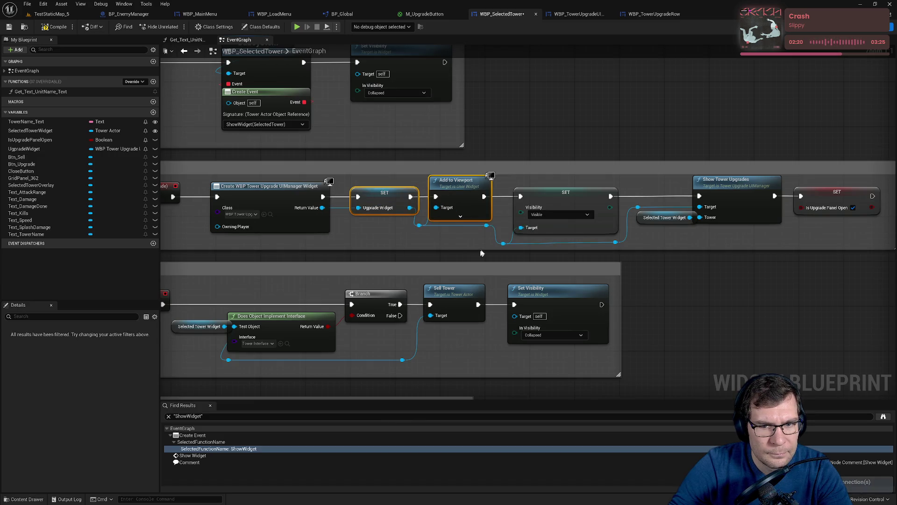
{"action": "left_click_drag", "start_coordinate": [481, 252], "coordinate": [494, 217]}
{"action": "left_click", "coordinate": [717, 270]}
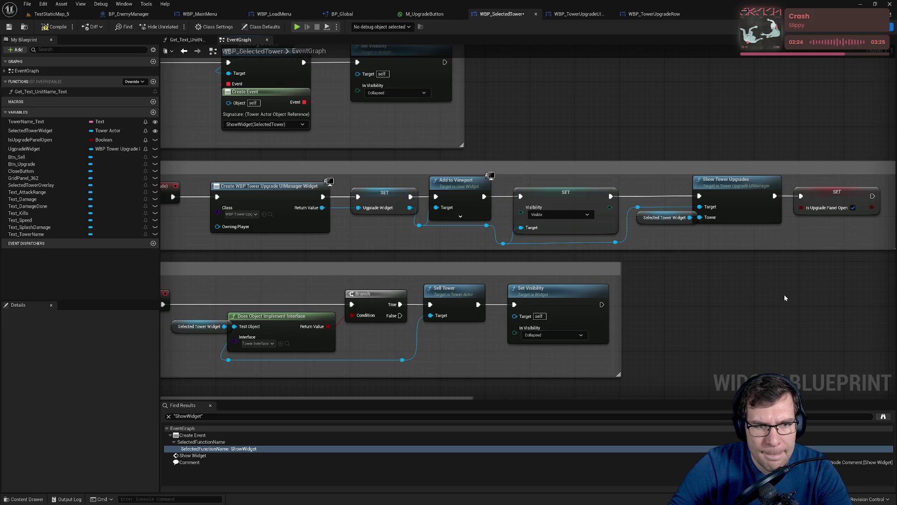
{"action": "mouse_move", "coordinate": [784, 295]}
{"action": "left_mouse_down"}
{"action": "mouse_move", "coordinate": [587, 195]}
{"action": "mouse_move", "coordinate": [414, 164]}
{"action": "mouse_move", "coordinate": [382, 189]}
{"action": "left_mouse_up"}
{"action": "scroll", "coordinate": [530, 227], "scroll_direction": "down", "scroll_amount": 3}
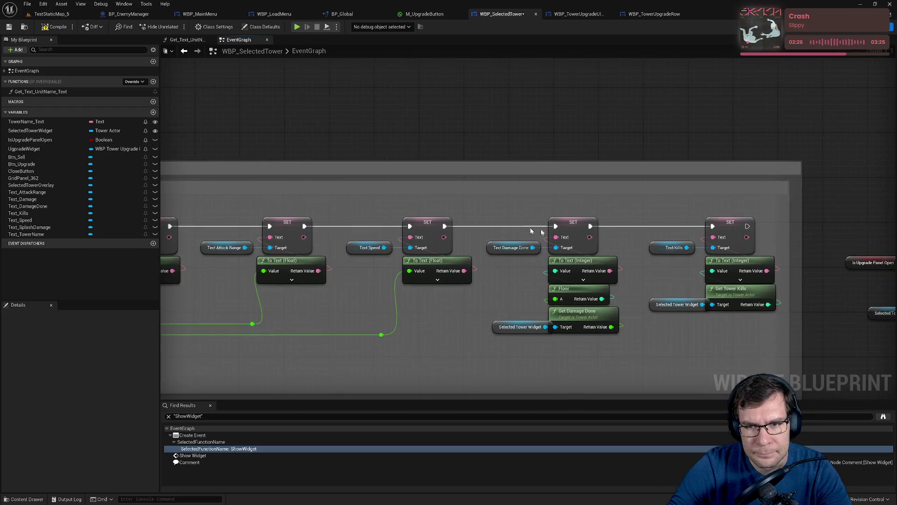
Place a Remove from Parent node beside the Branch; Selected Tower Widget won't connect to its Target
{"action": "scroll", "coordinate": [586, 261], "scroll_direction": "up", "scroll_amount": 3}
{"action": "scroll", "coordinate": [542, 256], "scroll_direction": "up", "scroll_amount": 2}
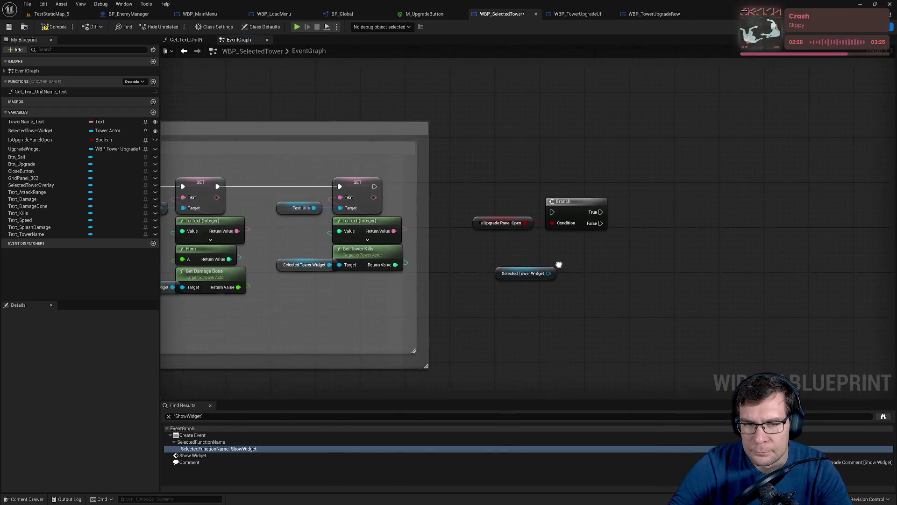
{"action": "mouse_move", "coordinate": [566, 278]}
{"action": "left_mouse_down"}
{"action": "mouse_move", "coordinate": [620, 279]}
{"action": "mouse_move", "coordinate": [617, 270]}
{"action": "left_mouse_up"}
{"action": "type", "text": "remove"}
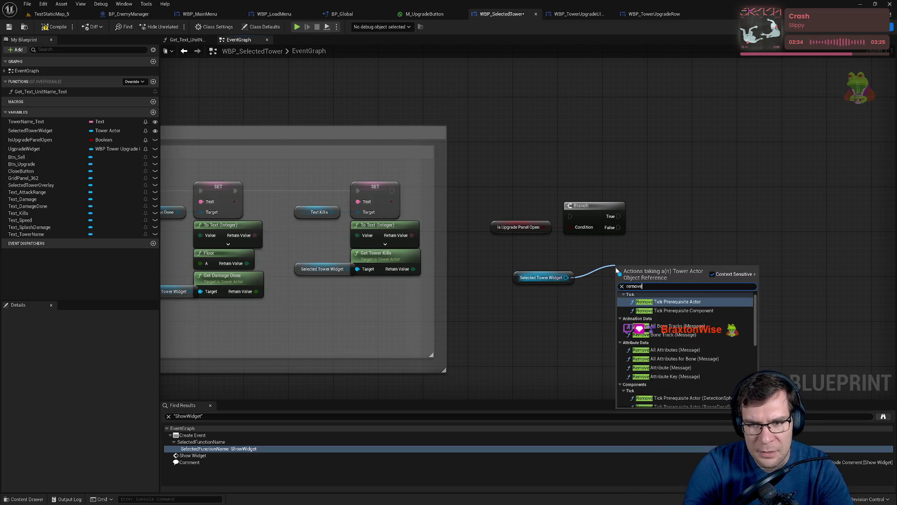
{"action": "type", "text": " from"}
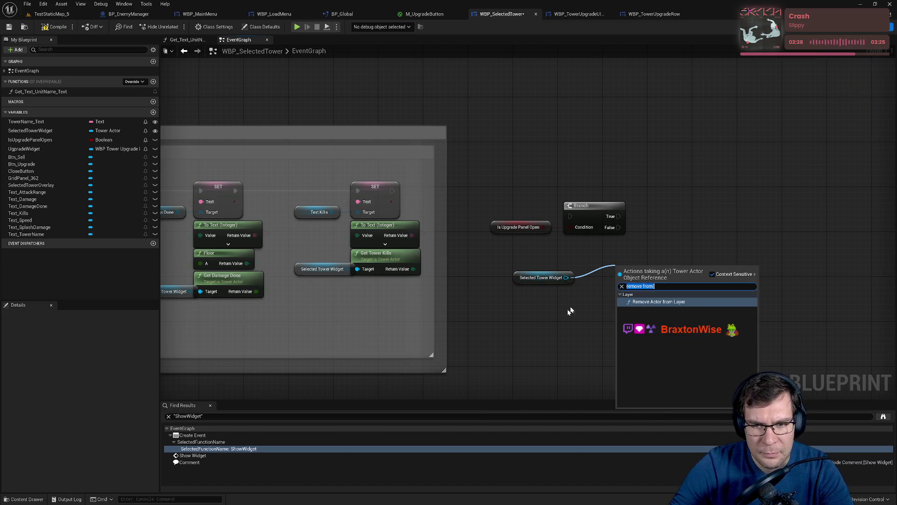
{"action": "right_click", "coordinate": [550, 330]}
{"action": "type", "text": "remove "}
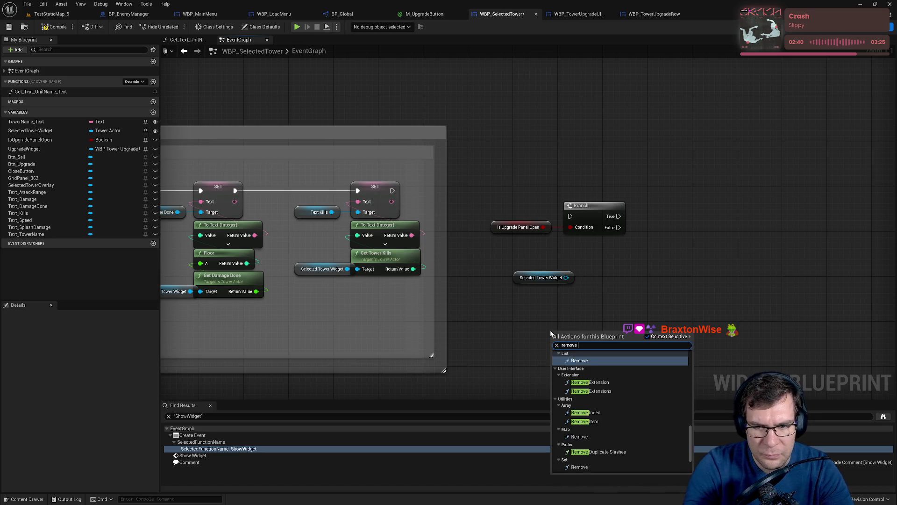
{"action": "type", "text": "from p"}
{"action": "key", "text": "Return"}
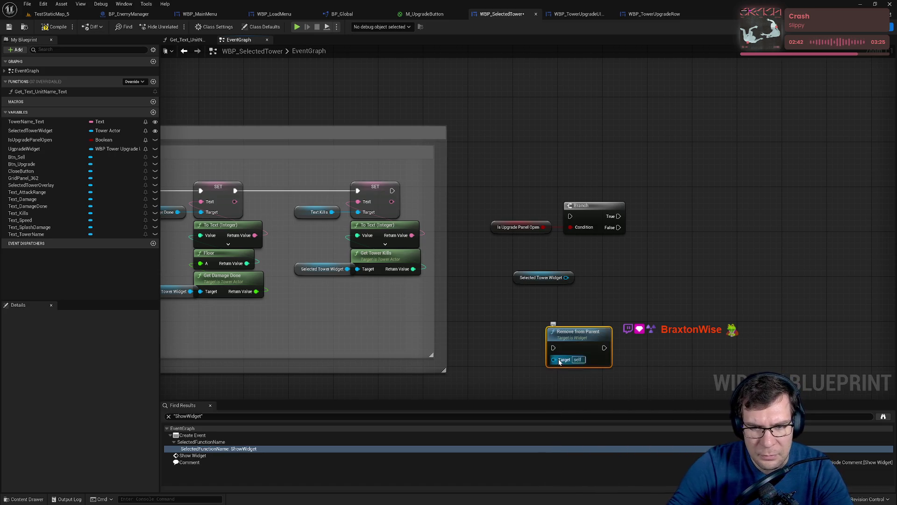
{"action": "left_click_drag", "start_coordinate": [553, 359], "coordinate": [567, 278]}
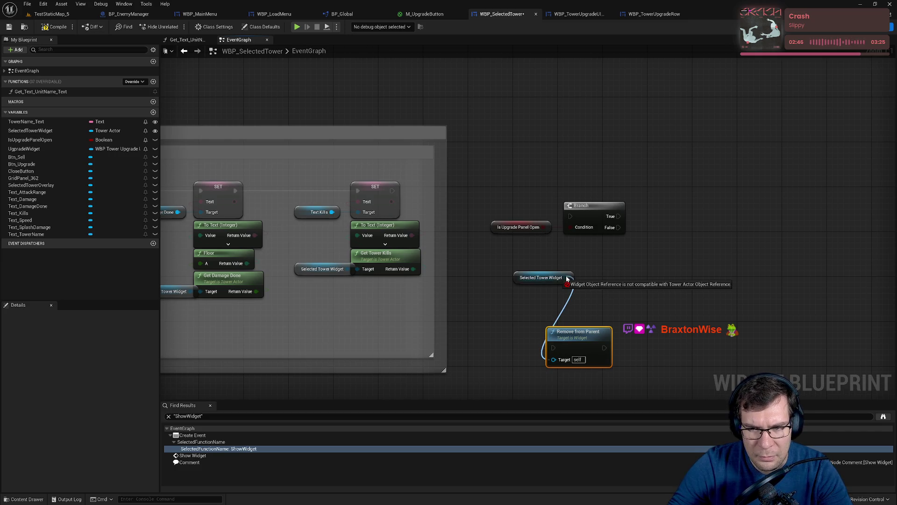
{"action": "left_click_drag", "start_coordinate": [566, 278], "coordinate": [528, 295]}
{"action": "scroll", "coordinate": [624, 271], "scroll_direction": "down", "scroll_amount": 5}
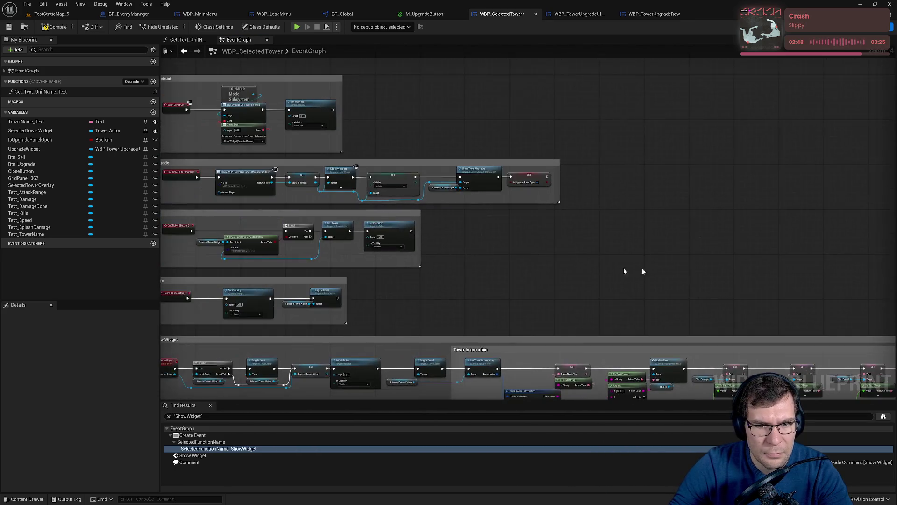
Straighten the Selected Tower Widget getters in the Sell and Close sections
{"action": "scroll", "coordinate": [357, 245], "scroll_direction": "up", "scroll_amount": 5}
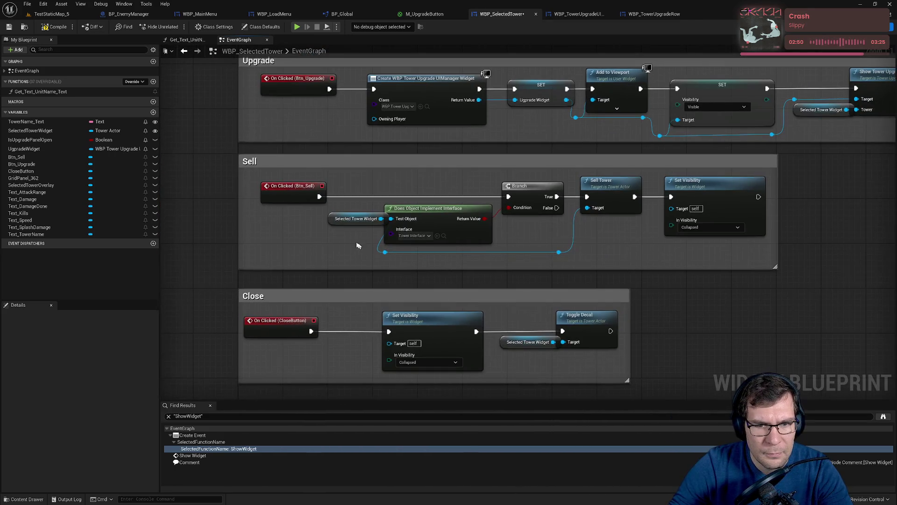
{"action": "left_click_drag", "start_coordinate": [334, 225], "coordinate": [324, 226]}
{"action": "left_click", "coordinate": [428, 210]}
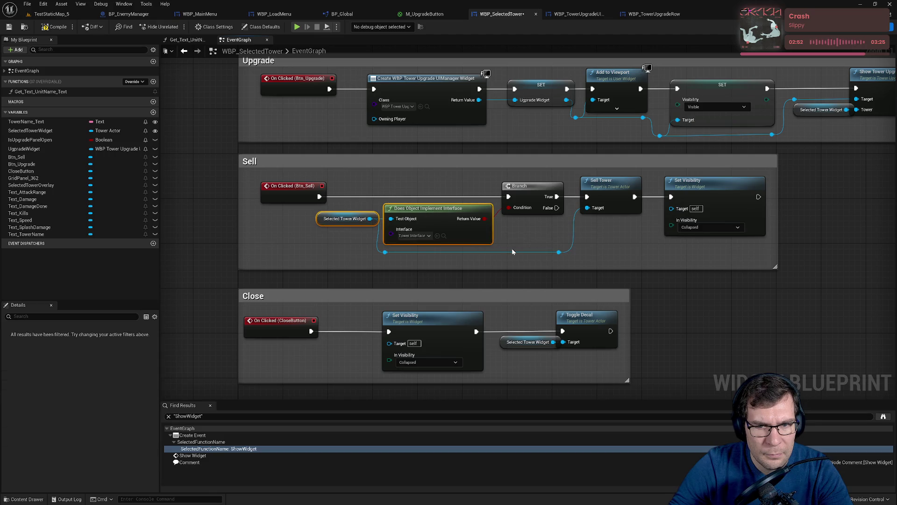
{"action": "left_click", "coordinate": [512, 248]}
{"action": "mouse_move", "coordinate": [512, 248]}
{"action": "left_mouse_down"}
{"action": "mouse_move", "coordinate": [484, 260]}
{"action": "mouse_move", "coordinate": [489, 210]}
{"action": "left_mouse_up"}
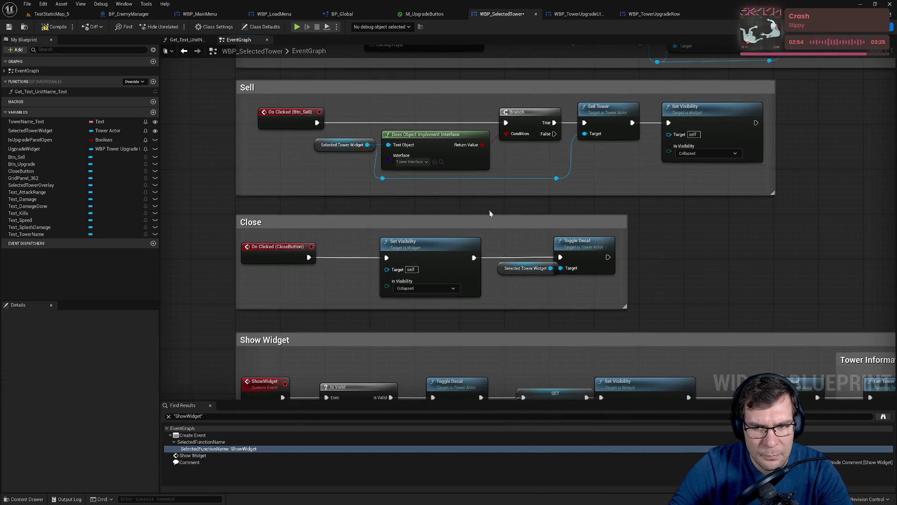
{"action": "left_click_drag", "start_coordinate": [507, 275], "coordinate": [503, 273]}
{"action": "left_click", "coordinate": [694, 256]}
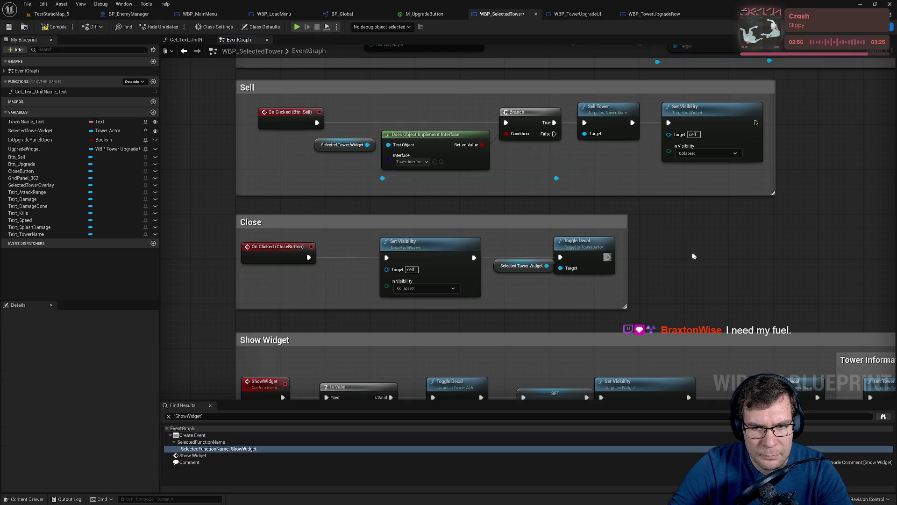
Line up Toggle Decal in Close and Set Visibility in Show Widget, then review the layout
{"action": "left_click_drag", "start_coordinate": [597, 249], "coordinate": [604, 249]}
{"action": "left_click_drag", "start_coordinate": [581, 286], "coordinate": [585, 282]}
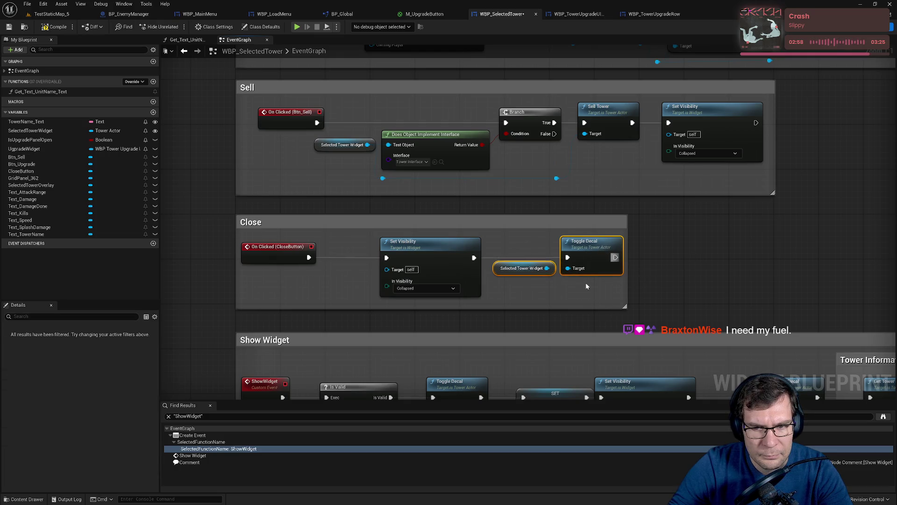
{"action": "left_click", "coordinate": [668, 278]}
{"action": "left_click_drag", "start_coordinate": [668, 279], "coordinate": [548, 181]}
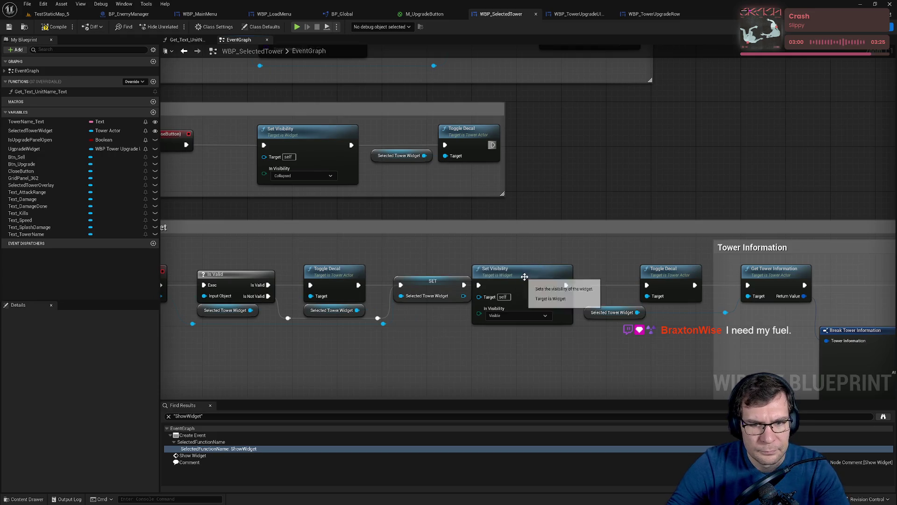
{"action": "left_click_drag", "start_coordinate": [514, 269], "coordinate": [519, 269]}
{"action": "left_click", "coordinate": [562, 245]}
{"action": "mouse_move", "coordinate": [563, 245]}
{"action": "left_mouse_down"}
{"action": "mouse_move", "coordinate": [720, 209]}
{"action": "mouse_move", "coordinate": [705, 217]}
{"action": "mouse_move", "coordinate": [454, 199]}
{"action": "left_mouse_up"}
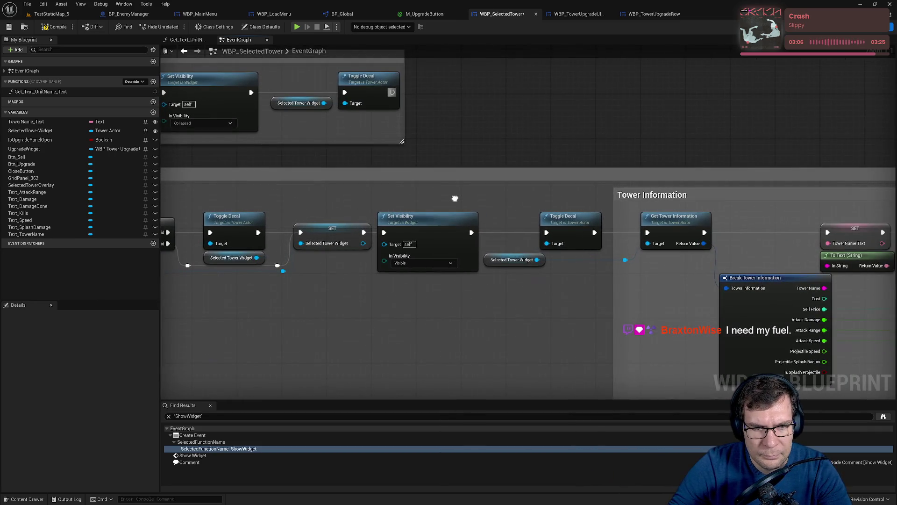
{"action": "scroll", "coordinate": [454, 198], "scroll_direction": "down", "scroll_amount": 5}
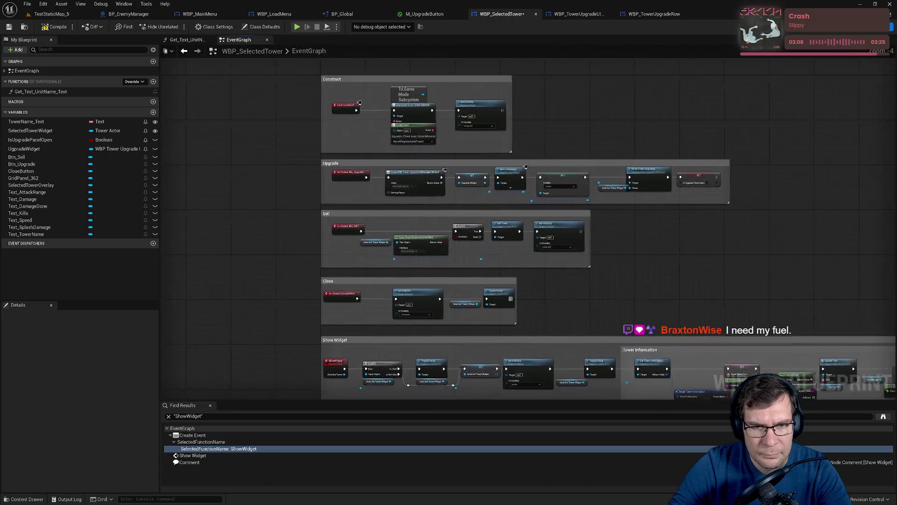
{"action": "scroll", "coordinate": [537, 161], "scroll_direction": "up", "scroll_amount": 4}
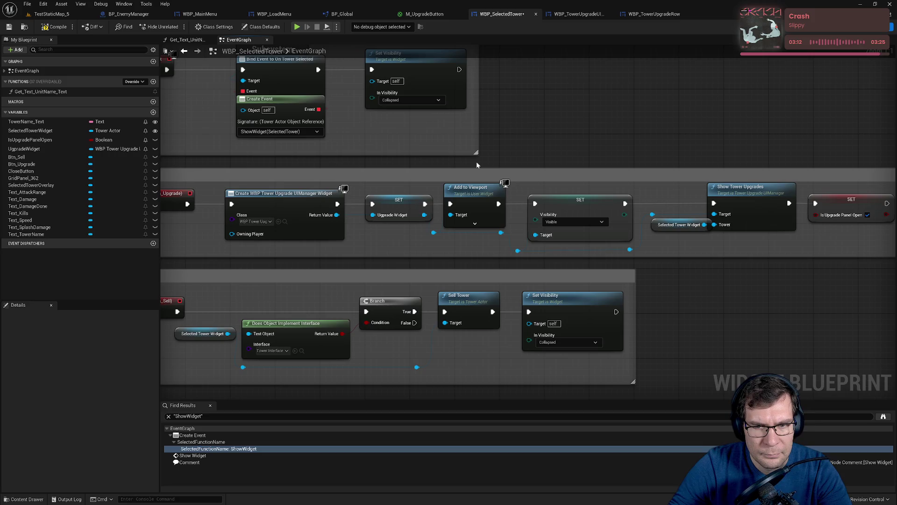
Inspect the SET Upgrade Widget node, compile WBP_SelectedTower, and check the UpgradeWidget variable
{"action": "left_click_drag", "start_coordinate": [477, 164], "coordinate": [598, 157]}
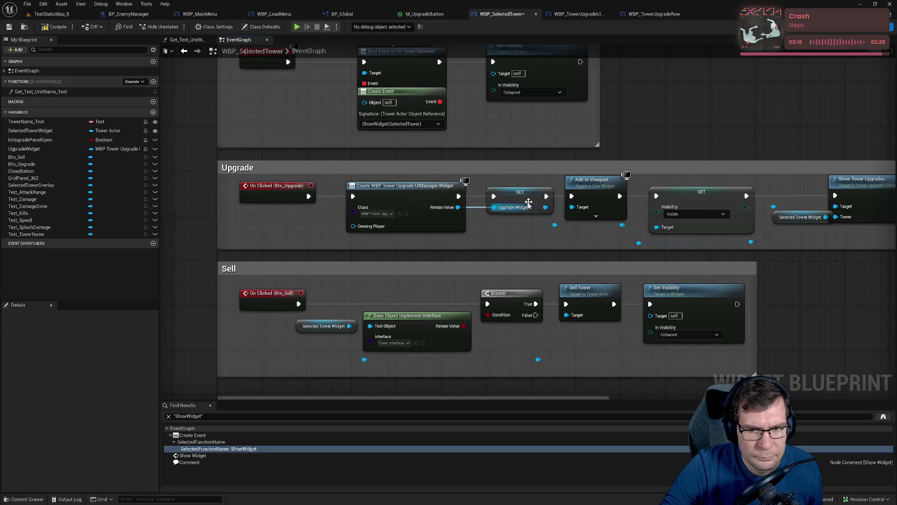
{"action": "left_click", "coordinate": [528, 202]}
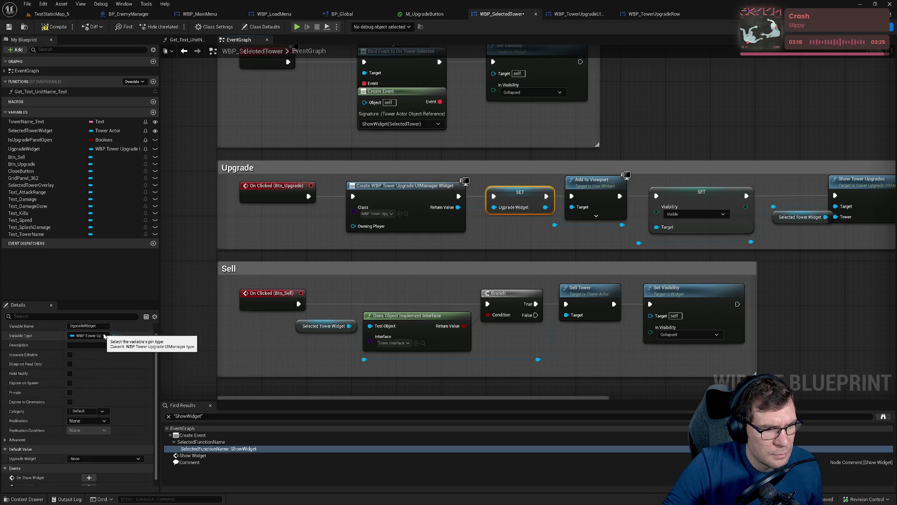
{"action": "scroll", "coordinate": [103, 336], "scroll_direction": "down", "scroll_amount": 1}
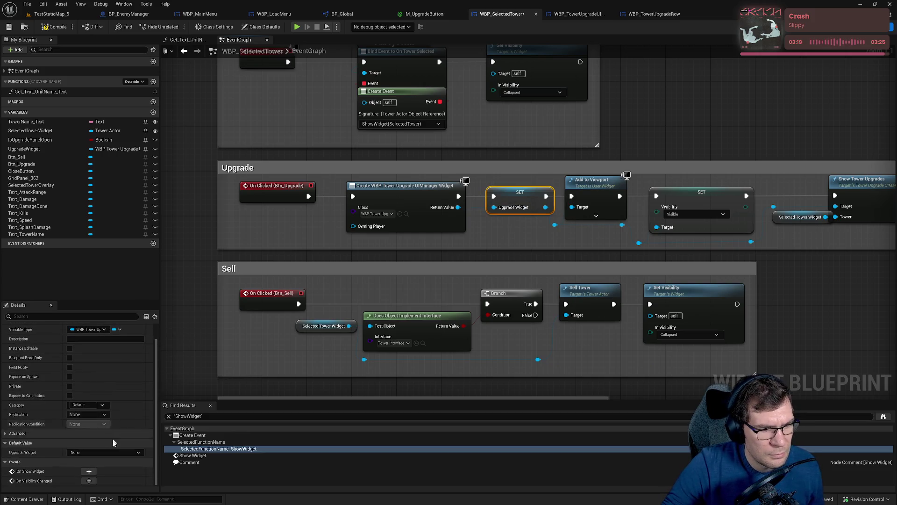
{"action": "left_click", "coordinate": [52, 27]}
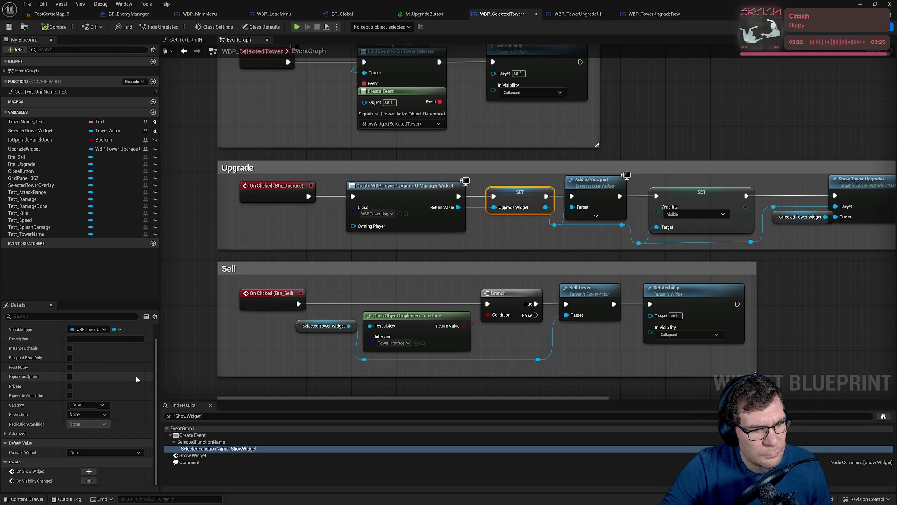
{"action": "scroll", "coordinate": [136, 376], "scroll_direction": "up", "scroll_amount": 2}
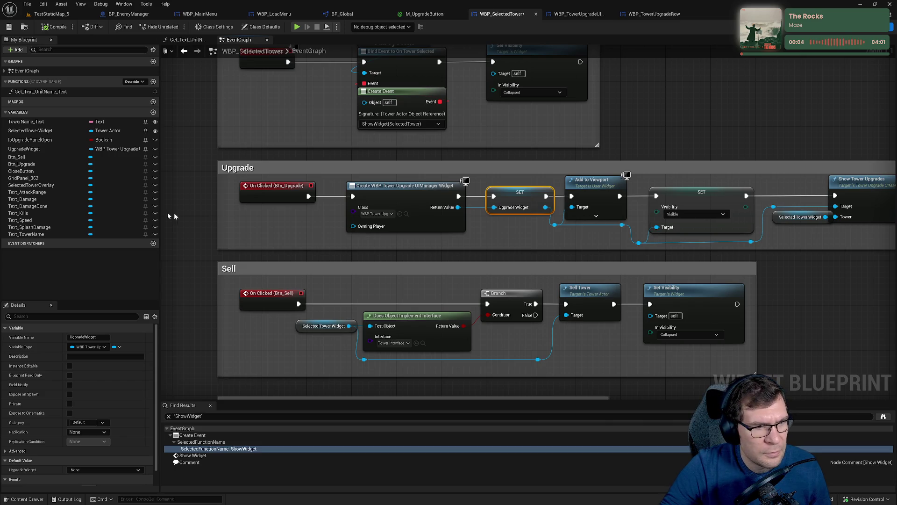
{"action": "left_click", "coordinate": [46, 149]}
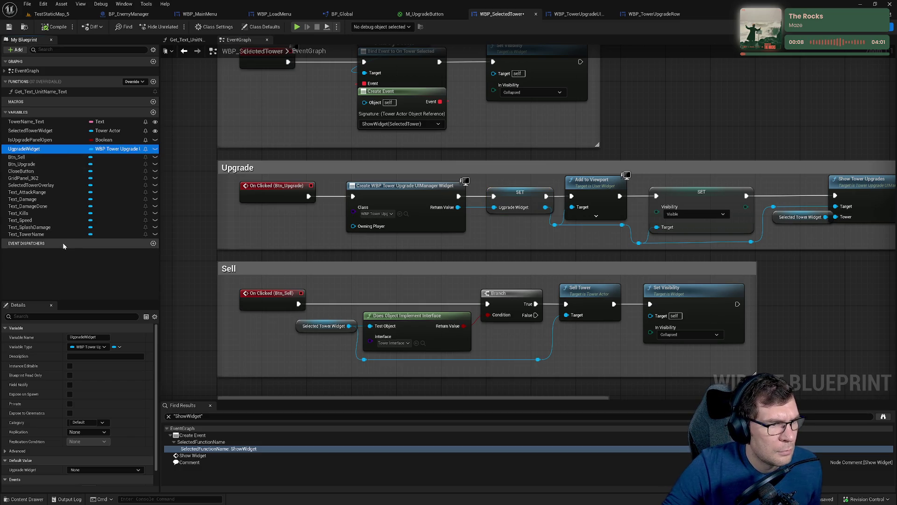
Rename the SelectedTowerWidget variable to SelectedTower
{"action": "left_click", "coordinate": [46, 132]}
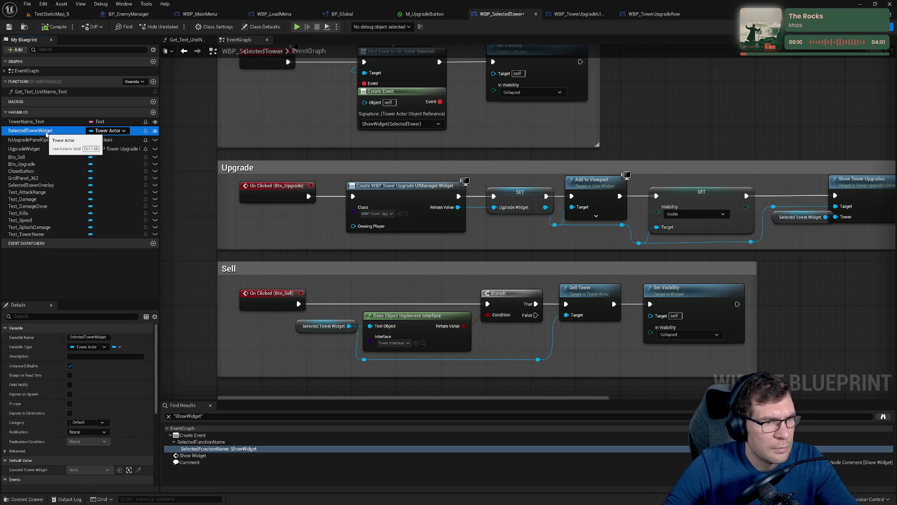
{"action": "left_click", "coordinate": [46, 133]}
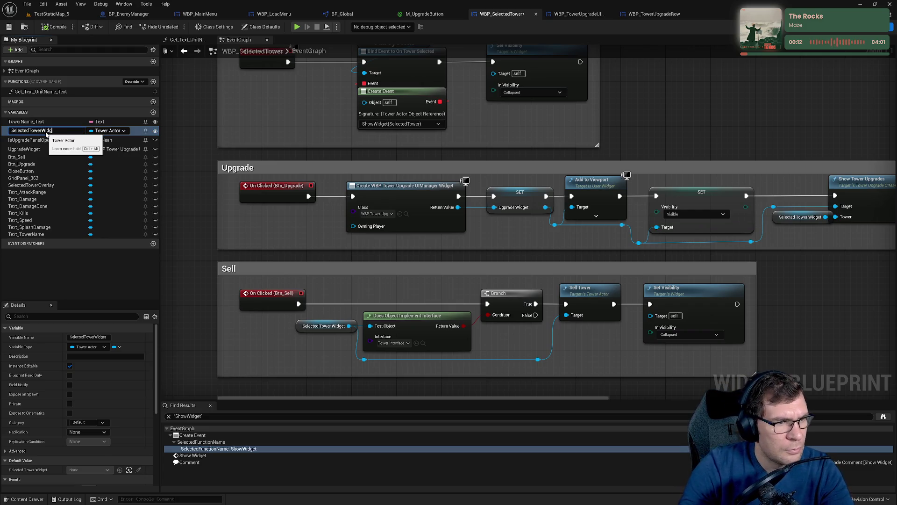
{"action": "key", "text": "BackSpace"}
{"action": "key", "text": "Return"}
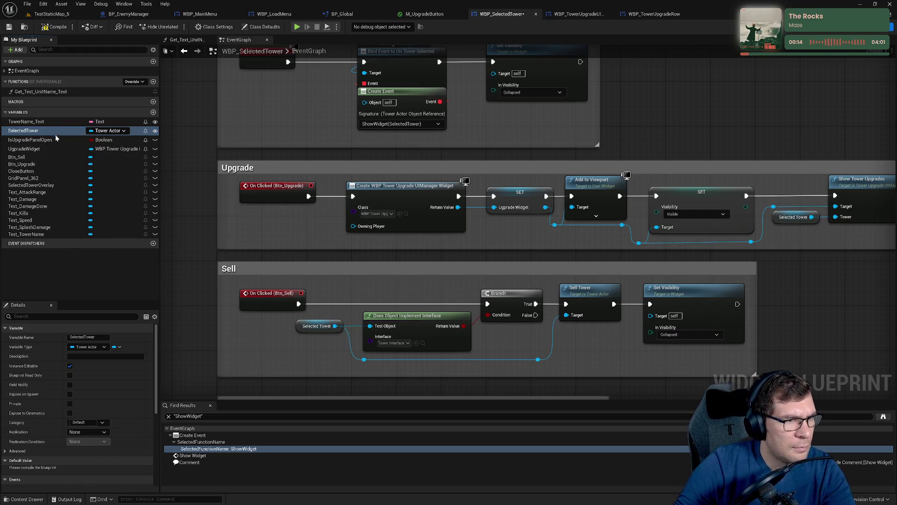
Start renaming UpgradeWidget and confirm its existing name unchanged
{"action": "left_click", "coordinate": [54, 150]}
{"action": "left_click", "coordinate": [53, 150]}
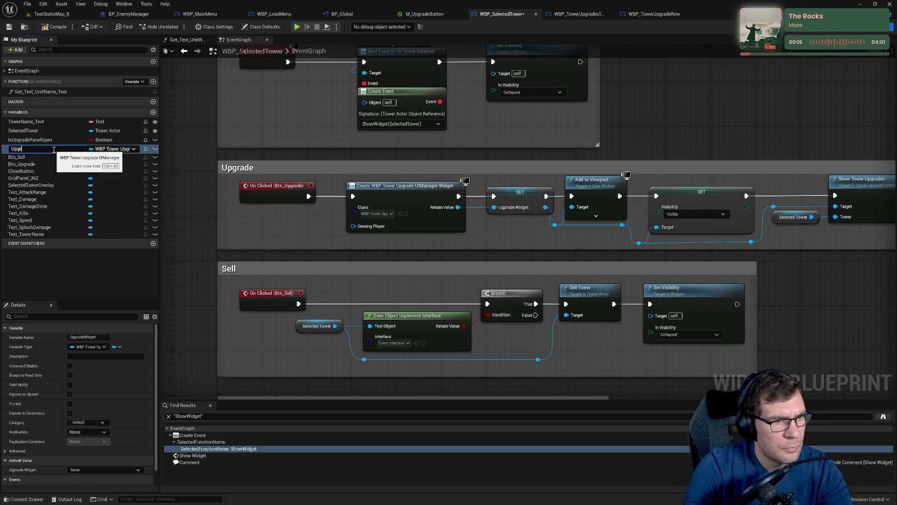
{"action": "key", "text": "Return"}
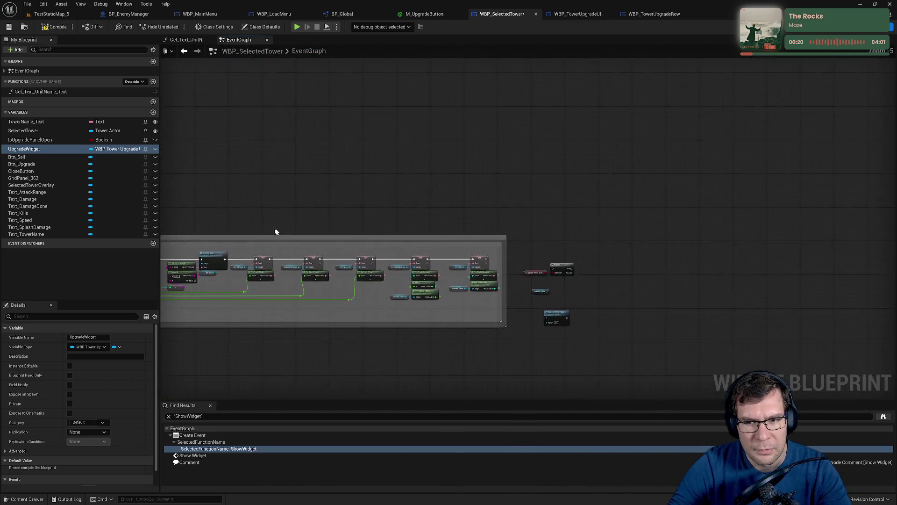
Replace the Selected Tower getter with an Upgrade Widget getter wired to Remove from Parent's Target
{"action": "mouse_move", "coordinate": [24, 148]}
{"action": "left_mouse_down"}
{"action": "mouse_move", "coordinate": [452, 251]}
{"action": "mouse_move", "coordinate": [486, 234]}
{"action": "mouse_move", "coordinate": [461, 336]}
{"action": "left_mouse_up"}
{"action": "left_click", "coordinate": [444, 253]}
{"action": "key", "text": "Delete"}
{"action": "left_click_drag", "start_coordinate": [498, 309], "coordinate": [594, 254]}
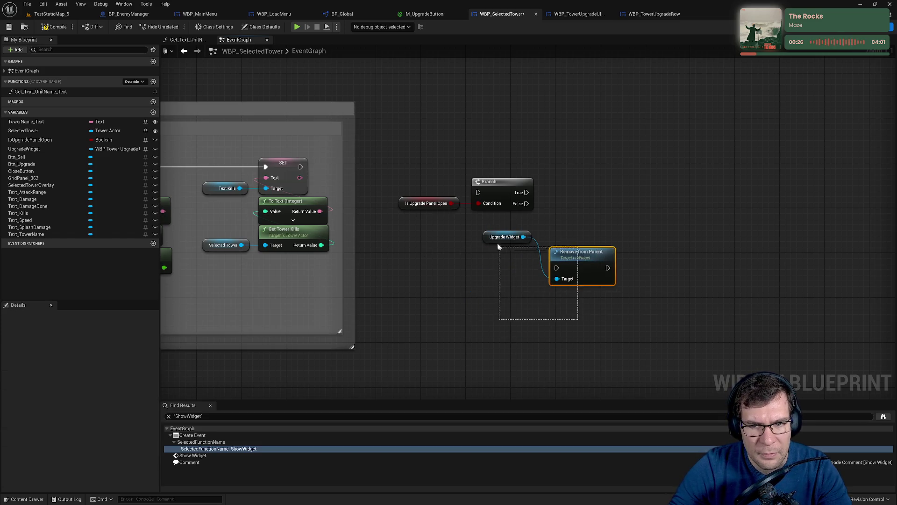
{"action": "left_click_drag", "start_coordinate": [498, 247], "coordinate": [486, 233]}
{"action": "key", "text": "q"}
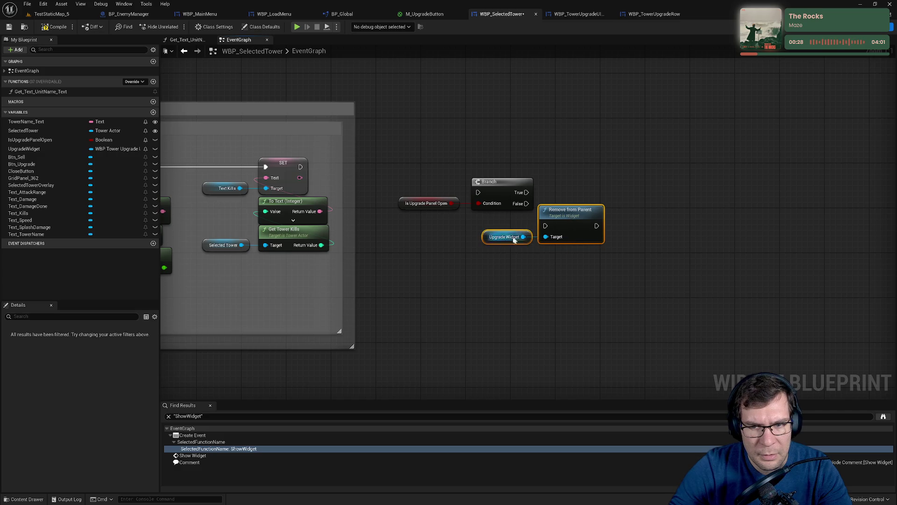
Connect Branch True to Remove from Parent and the SET exec into Branch, aligning the nodes
{"action": "left_click_drag", "start_coordinate": [487, 240], "coordinate": [514, 254]}
{"action": "left_click", "coordinate": [485, 253]}
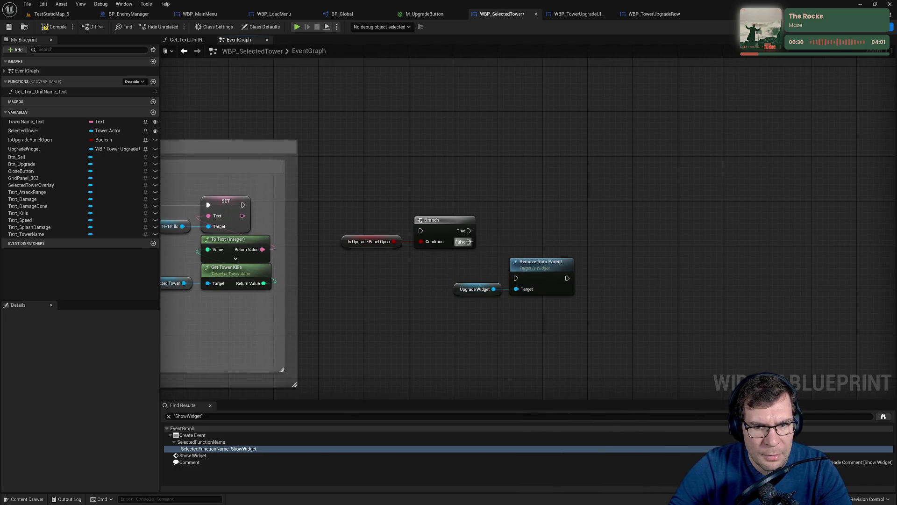
{"action": "mouse_move", "coordinate": [469, 230]}
{"action": "left_mouse_down"}
{"action": "mouse_move", "coordinate": [495, 266]}
{"action": "mouse_move", "coordinate": [517, 278]}
{"action": "left_mouse_up"}
{"action": "mouse_move", "coordinate": [485, 249]}
{"action": "left_mouse_down"}
{"action": "mouse_move", "coordinate": [497, 224]}
{"action": "mouse_move", "coordinate": [342, 195]}
{"action": "left_mouse_up"}
{"action": "mouse_move", "coordinate": [435, 188]}
{"action": "left_mouse_down"}
{"action": "mouse_move", "coordinate": [520, 246]}
{"action": "mouse_move", "coordinate": [528, 201]}
{"action": "mouse_move", "coordinate": [507, 194]}
{"action": "left_mouse_up"}
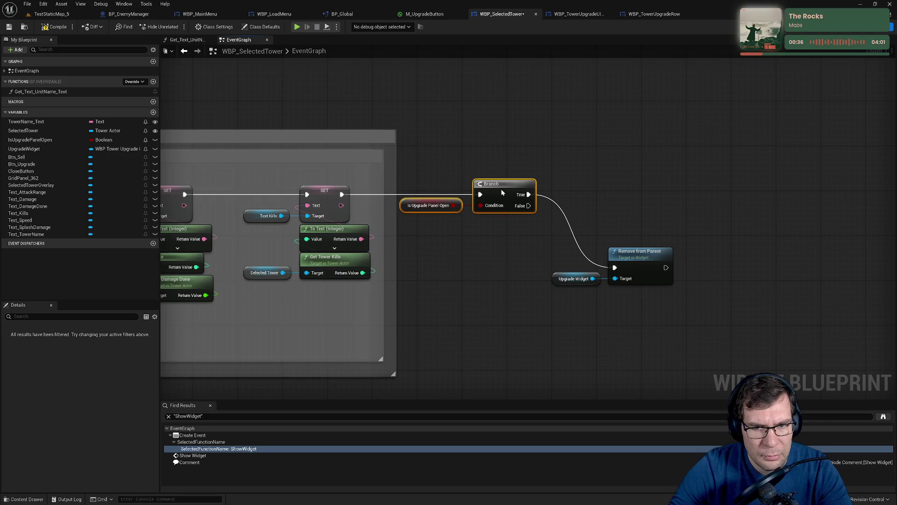
{"action": "left_click", "coordinate": [555, 247]}
{"action": "left_click_drag", "start_coordinate": [555, 246], "coordinate": [675, 288]}
{"action": "left_click_drag", "start_coordinate": [640, 253], "coordinate": [640, 179]}
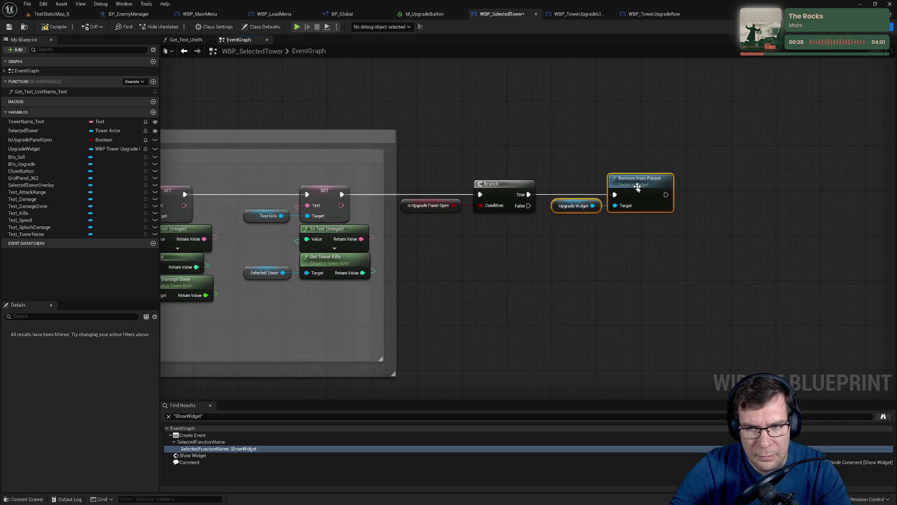
{"action": "left_click", "coordinate": [653, 275]}
Pan across the Upgrade, Sell and Close blocks to review the new Branch wiring
{"action": "left_click_drag", "start_coordinate": [654, 274], "coordinate": [456, 271]}
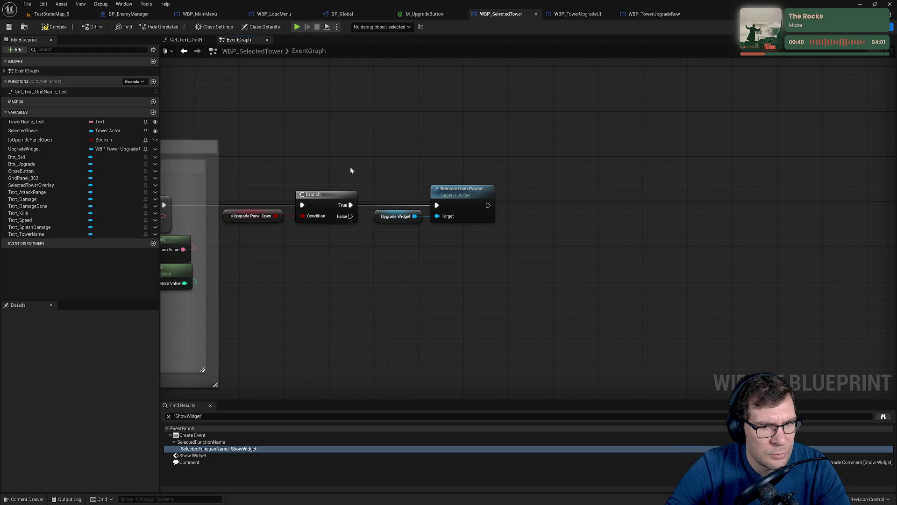
{"action": "left_click_drag", "start_coordinate": [349, 166], "coordinate": [617, 257]}
{"action": "scroll", "coordinate": [616, 257], "scroll_direction": "down", "scroll_amount": 2}
{"action": "left_click_drag", "start_coordinate": [442, 233], "coordinate": [589, 256]}
{"action": "scroll", "coordinate": [376, 255], "scroll_direction": "up", "scroll_amount": 3}
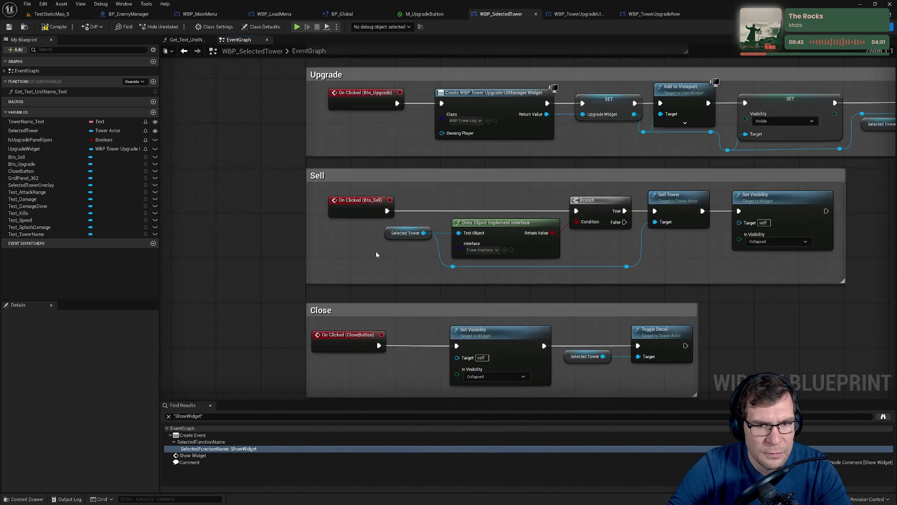
{"action": "scroll", "coordinate": [376, 255], "scroll_direction": "down", "scroll_amount": 1}
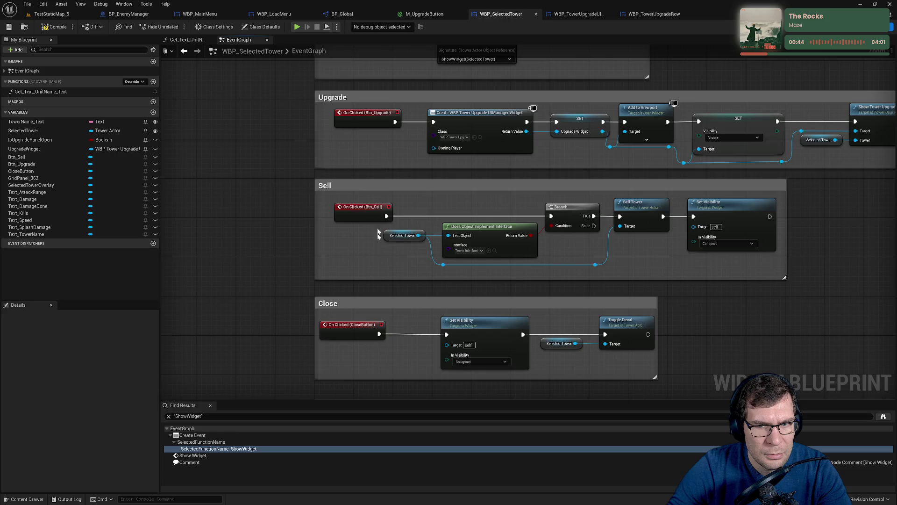
{"action": "mouse_move", "coordinate": [375, 190]}
{"action": "left_mouse_down"}
{"action": "mouse_move", "coordinate": [364, 301]}
{"action": "mouse_move", "coordinate": [322, 227]}
{"action": "left_mouse_up"}
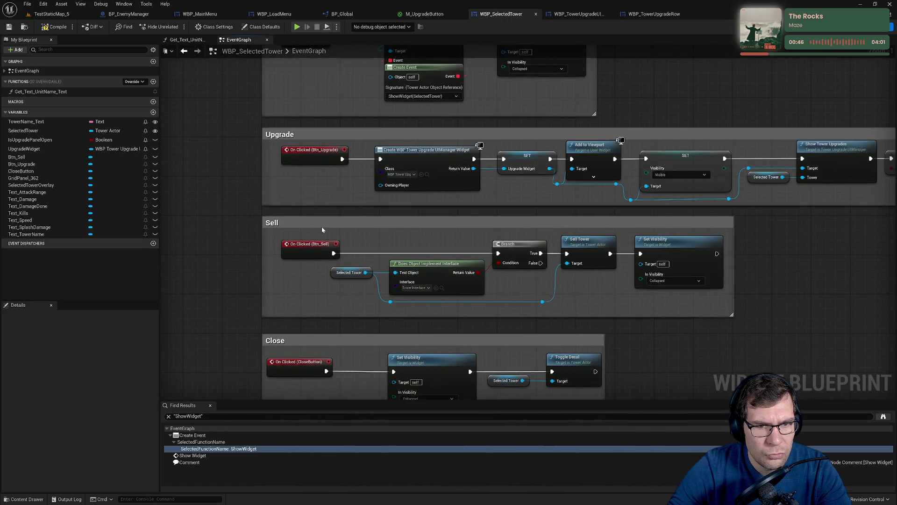
{"action": "left_click_drag", "start_coordinate": [696, 296], "coordinate": [495, 240]}
{"action": "scroll", "coordinate": [495, 240], "scroll_direction": "down", "scroll_amount": 4}
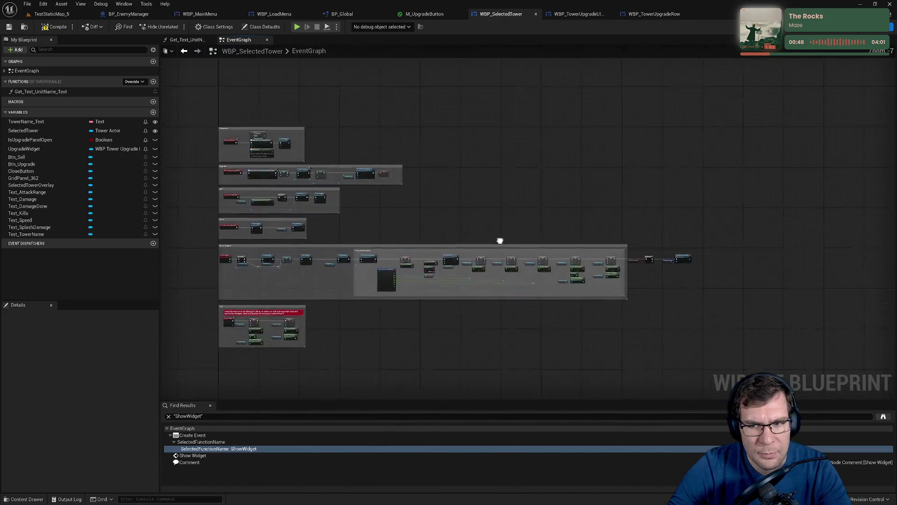
{"action": "scroll", "coordinate": [443, 246], "scroll_direction": "up", "scroll_amount": 5}
{"action": "left_click_drag", "start_coordinate": [694, 204], "coordinate": [481, 265]}
{"action": "right_click", "coordinate": [481, 266]}
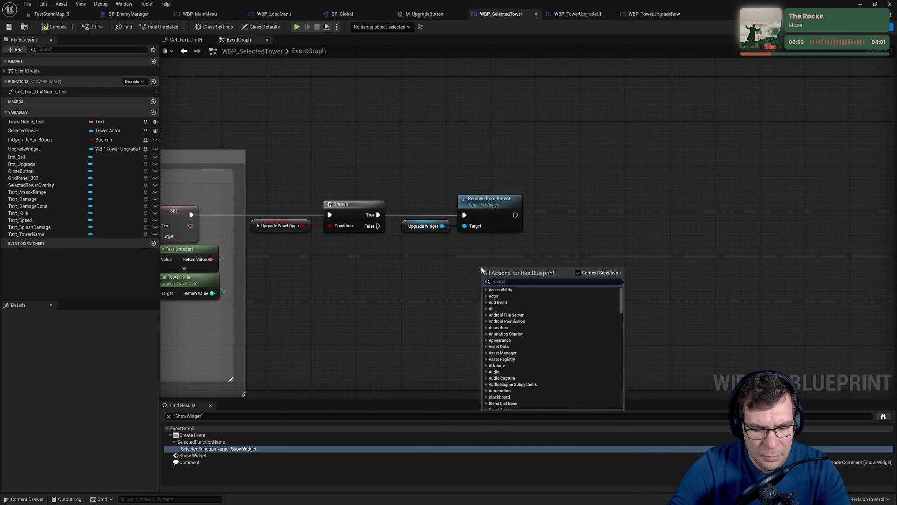
Search 'btn upgrade' to add a bound click event for Btn_Upgrade and inspect On Clicked (Btn_Upgrade)
{"action": "type", "text": "btn upgrade"}
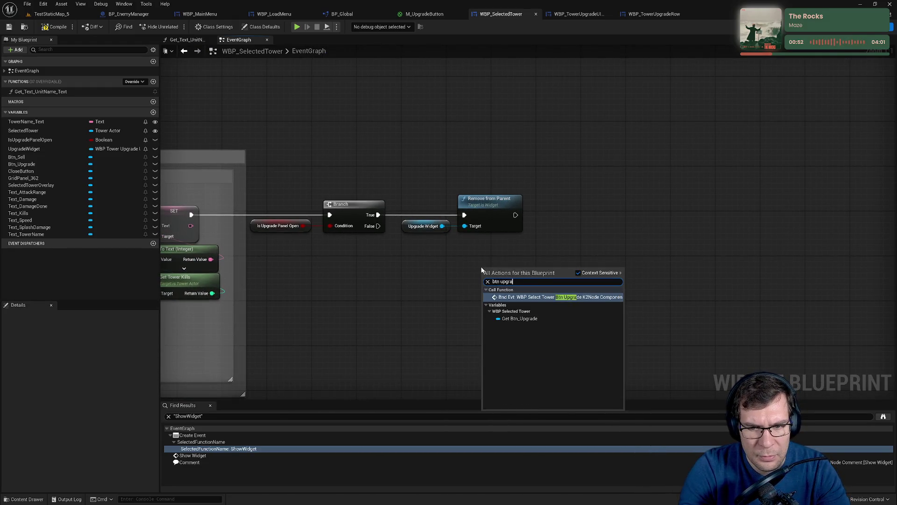
{"action": "left_click", "coordinate": [540, 297]}
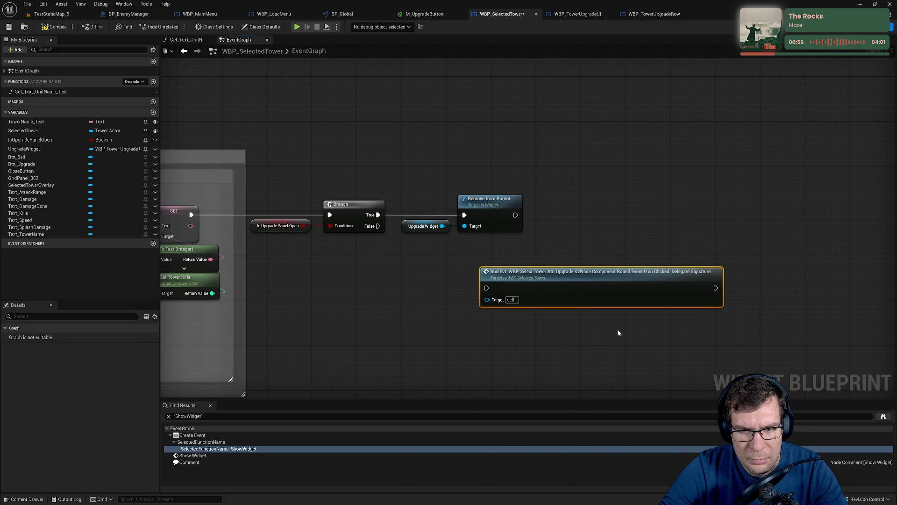
{"action": "scroll", "coordinate": [571, 328], "scroll_direction": "down", "scroll_amount": 5}
{"action": "scroll", "coordinate": [612, 274], "scroll_direction": "up", "scroll_amount": 5}
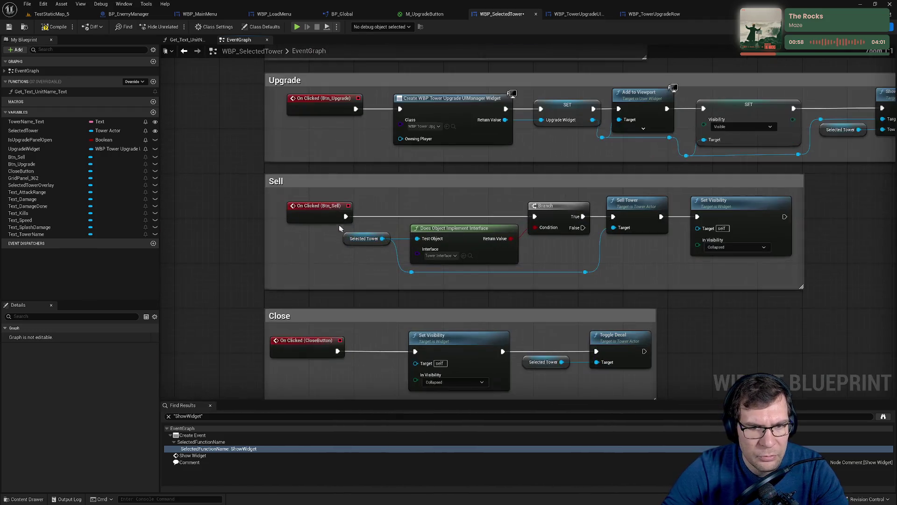
{"action": "left_click", "coordinate": [354, 208]}
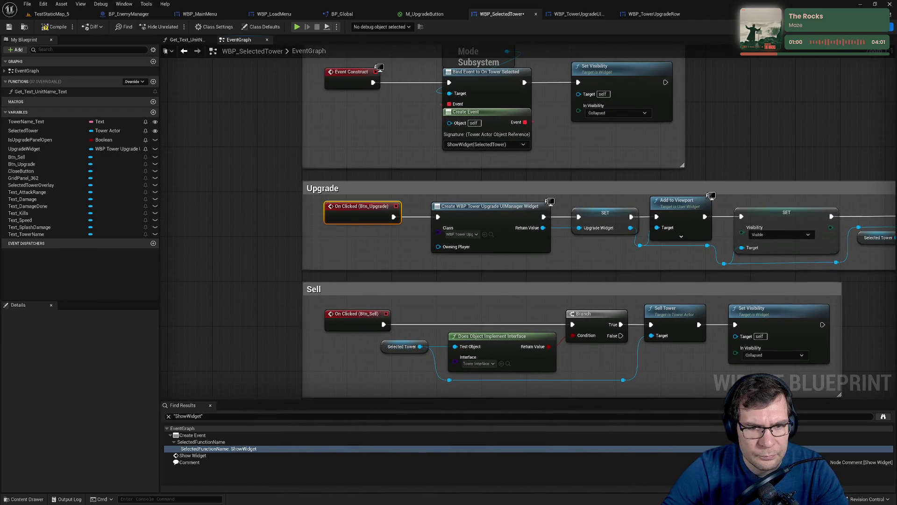
{"action": "left_click_drag", "start_coordinate": [392, 253], "coordinate": [443, 279]}
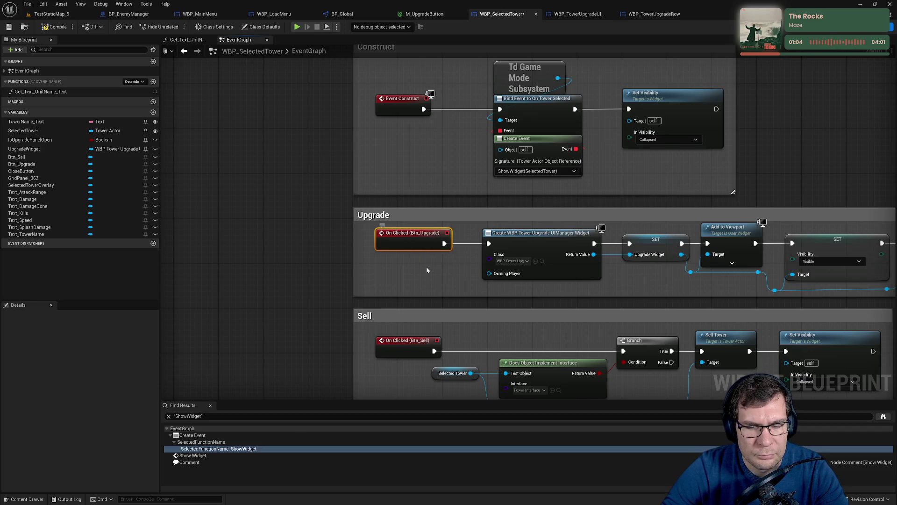
{"action": "left_click", "coordinate": [414, 243]}
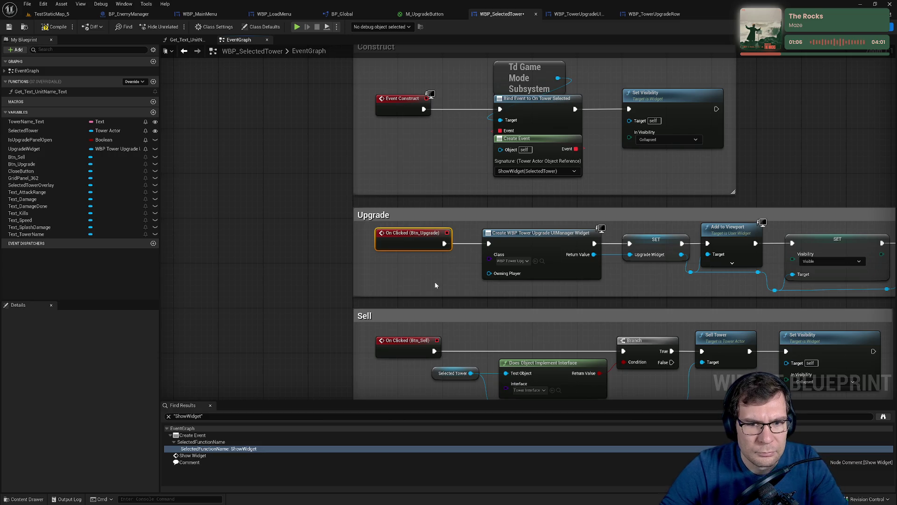
{"action": "scroll", "coordinate": [555, 223], "scroll_direction": "down", "scroll_amount": 5}
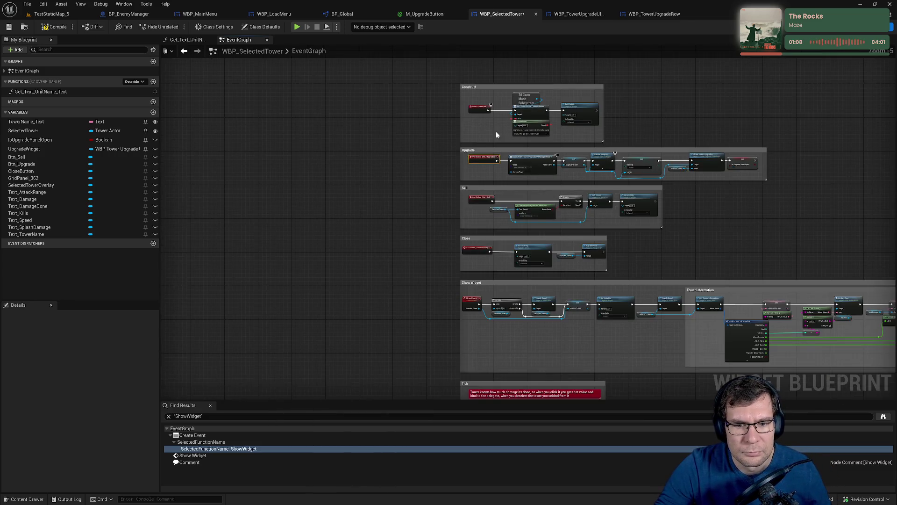
Delete the stray bound event node near the Show Widget and Tick blocks
{"action": "left_click_drag", "start_coordinate": [496, 135], "coordinate": [410, 3]}
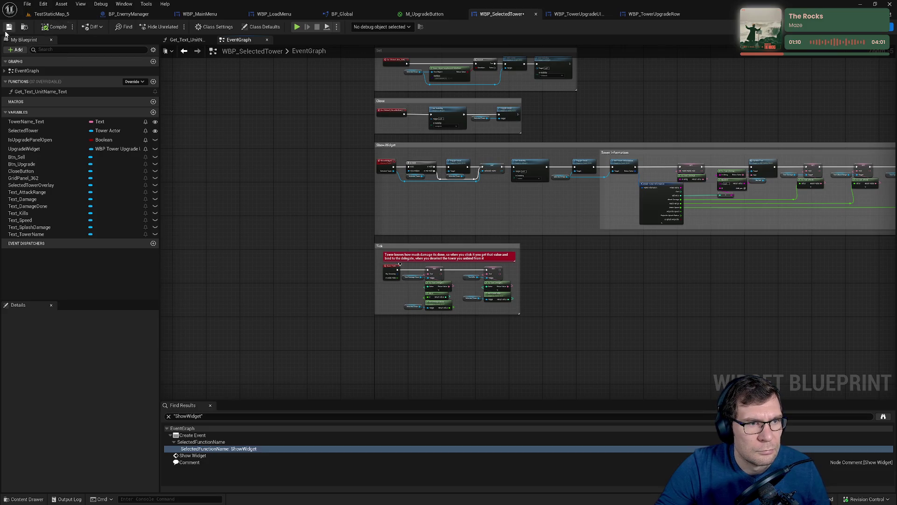
{"action": "scroll", "coordinate": [476, 194], "scroll_direction": "up", "scroll_amount": 4}
{"action": "left_click_drag", "start_coordinate": [767, 243], "coordinate": [680, 166]}
{"action": "scroll", "coordinate": [680, 166], "scroll_direction": "up", "scroll_amount": 3}
{"action": "key", "text": "Delete"}
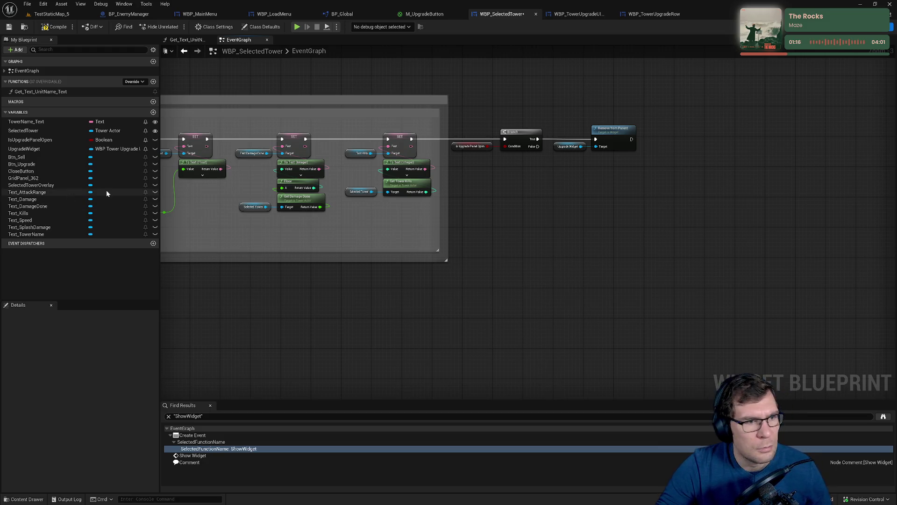
Expand EventGraph in My Blueprint and inspect the On Clicked (Btn_Upgrade) entry
{"action": "left_click", "coordinate": [4, 71]}
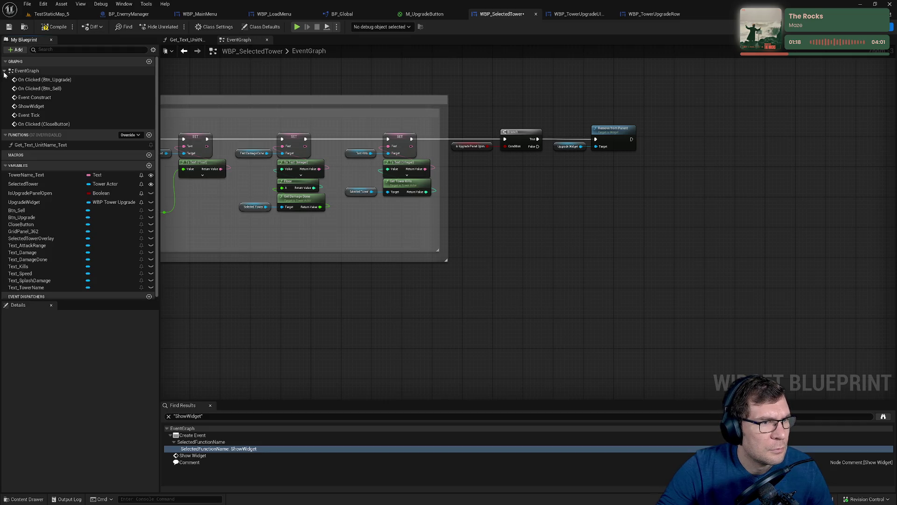
{"action": "mouse_move", "coordinate": [45, 79]}
{"action": "left_mouse_down"}
{"action": "mouse_move", "coordinate": [592, 220]}
{"action": "mouse_move", "coordinate": [614, 215]}
{"action": "left_mouse_up"}
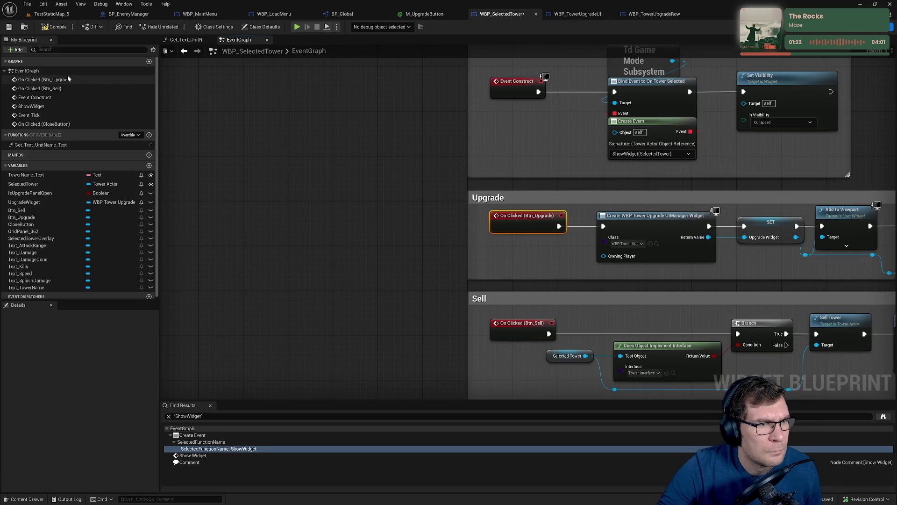
{"action": "right_click", "coordinate": [69, 79]}
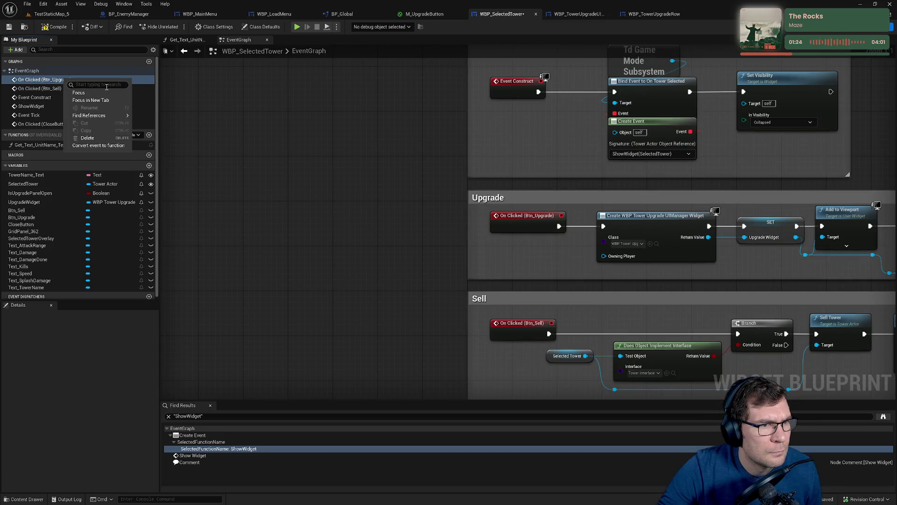
{"action": "key", "text": "Escape"}
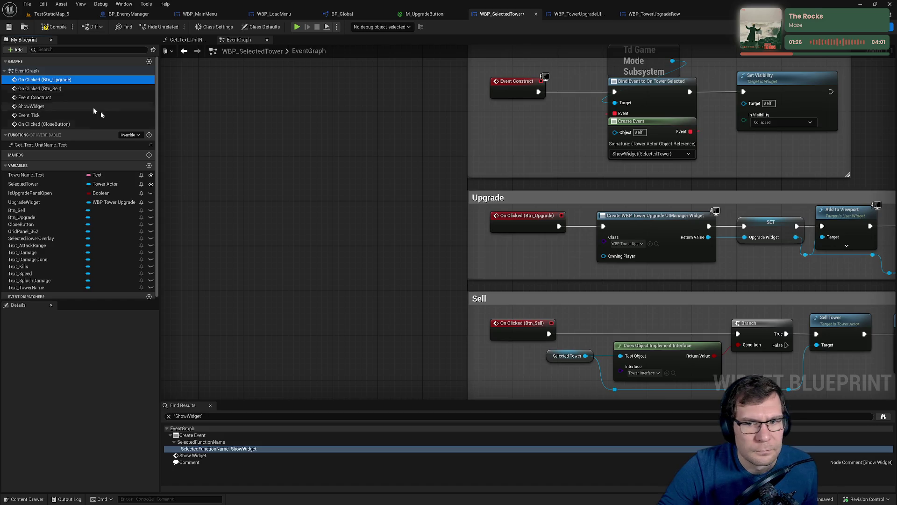
{"action": "left_click_drag", "start_coordinate": [445, 188], "coordinate": [260, 177]}
{"action": "scroll", "coordinate": [379, 320], "scroll_direction": "down", "scroll_amount": 5}
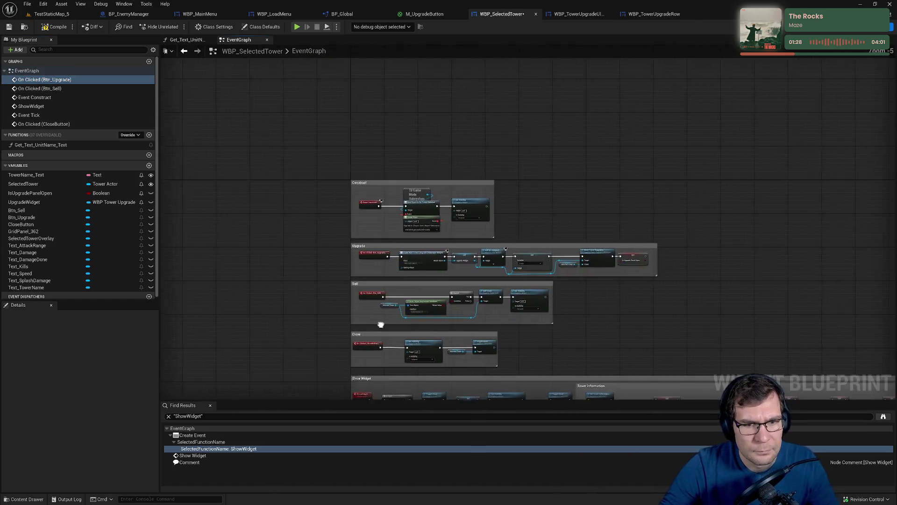
Add a custom event named Show Tower Upgrade Widget and place it beside Event Tick
{"action": "right_click", "coordinate": [341, 297]}
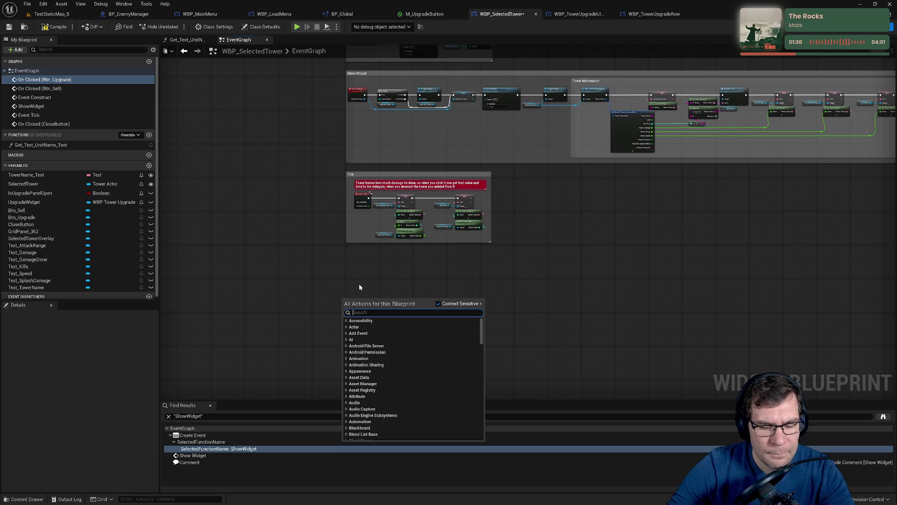
{"action": "type", "text": "custom ev"}
{"action": "key", "text": "Return"}
{"action": "type", "text": "Show Tower Upgrade Widget"}
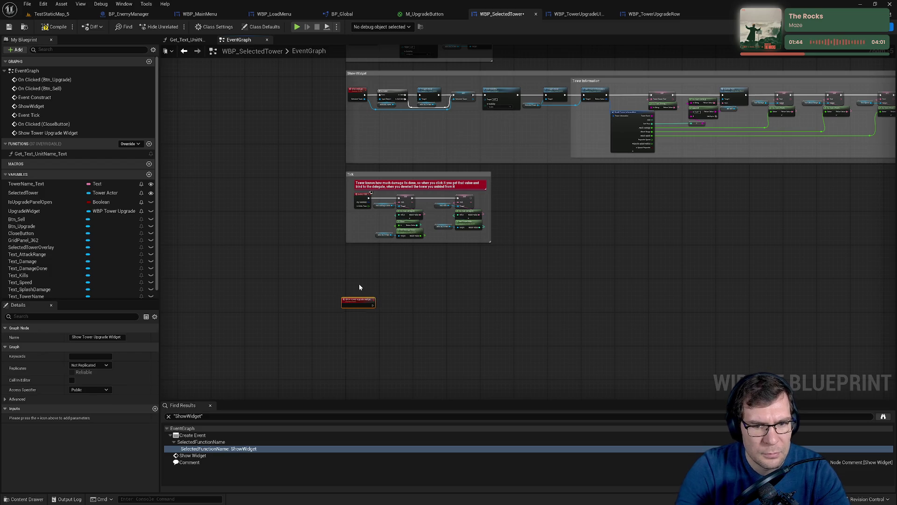
{"action": "left_click_drag", "start_coordinate": [360, 301], "coordinate": [359, 253]}
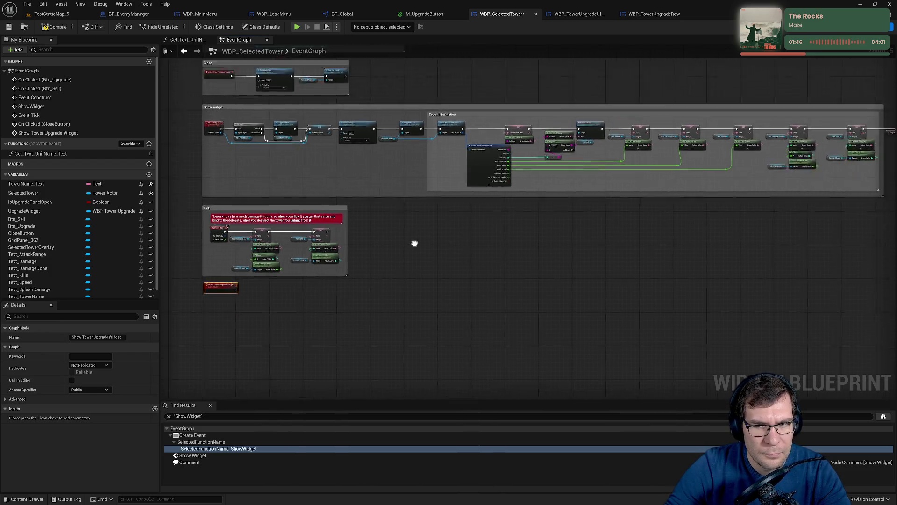
{"action": "scroll", "coordinate": [556, 238], "scroll_direction": "up", "scroll_amount": 6}
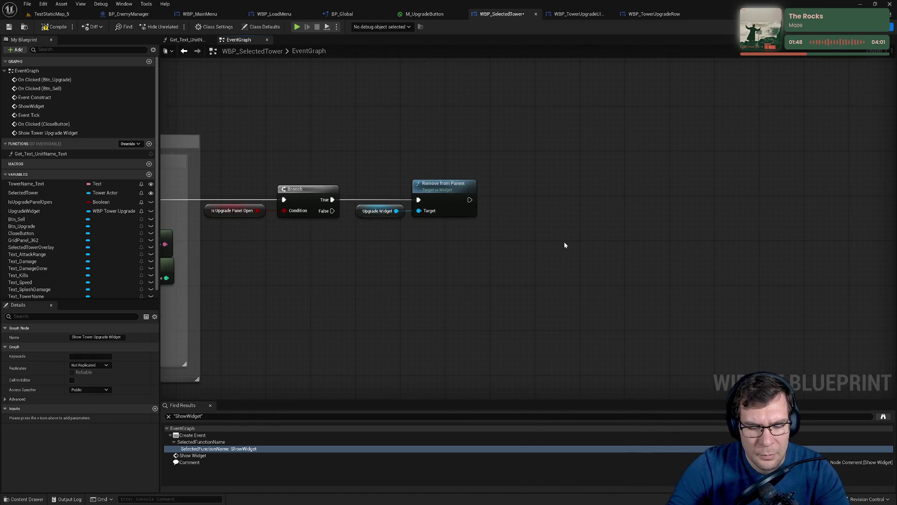
Add a Show Tower Upgrade Widget call node via 'show t' and line it up after Remove from Parent
{"action": "right_click", "coordinate": [564, 245]}
{"action": "type", "text": "sgh"}
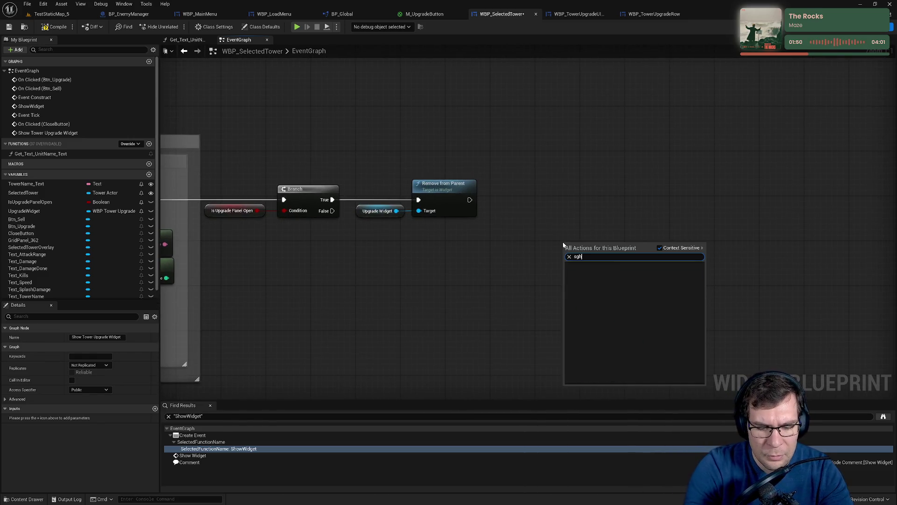
{"action": "key", "text": "BackSpace"}
{"action": "key", "text": "BackSpace"}
{"action": "key", "text": "BackSpace"}
{"action": "type", "text": "show t"}
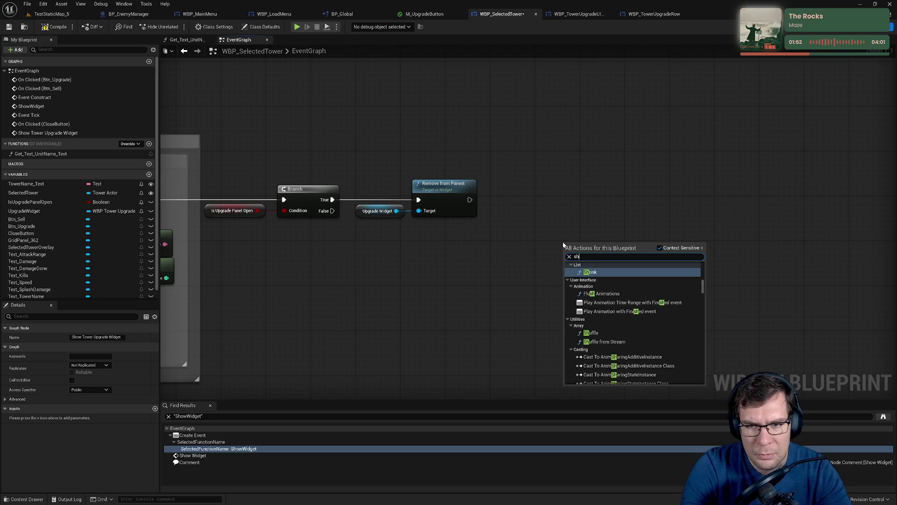
{"action": "key", "text": "Return"}
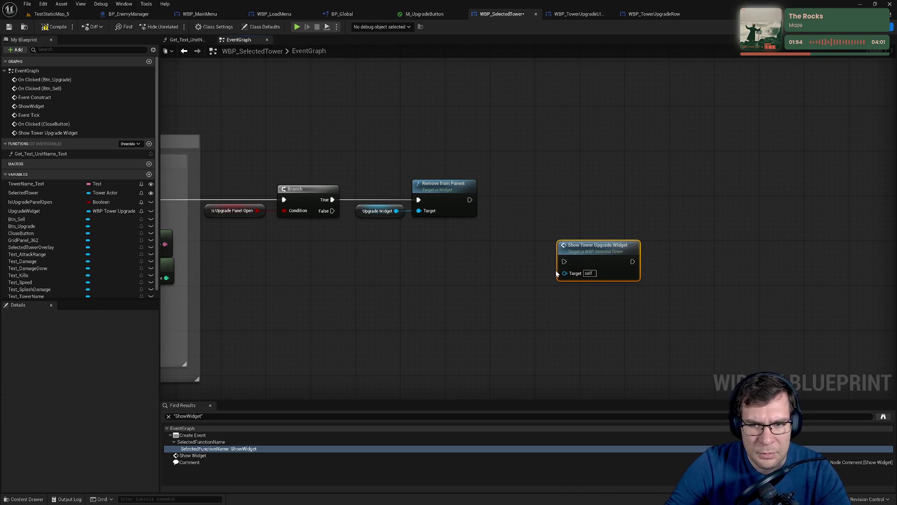
{"action": "left_click_drag", "start_coordinate": [596, 250], "coordinate": [538, 192]}
{"action": "scroll", "coordinate": [348, 148], "scroll_direction": "down", "scroll_amount": 5}
{"action": "left_click_drag", "start_coordinate": [348, 147], "coordinate": [436, 216]}
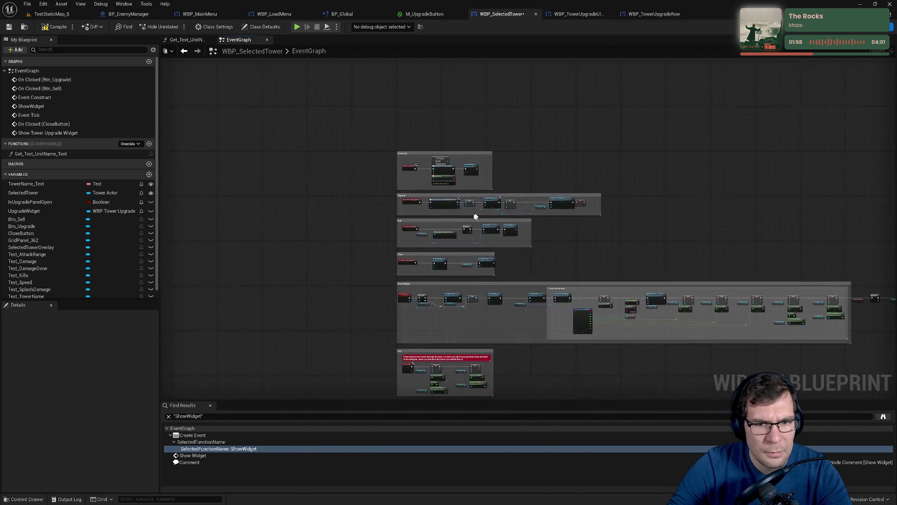
{"action": "scroll", "coordinate": [435, 217], "scroll_direction": "up", "scroll_amount": 4}
{"action": "mouse_move", "coordinate": [366, 211]}
{"action": "left_mouse_down"}
{"action": "mouse_move", "coordinate": [357, 199]}
{"action": "mouse_move", "coordinate": [379, 197]}
{"action": "mouse_move", "coordinate": [205, 216]}
{"action": "left_mouse_up"}
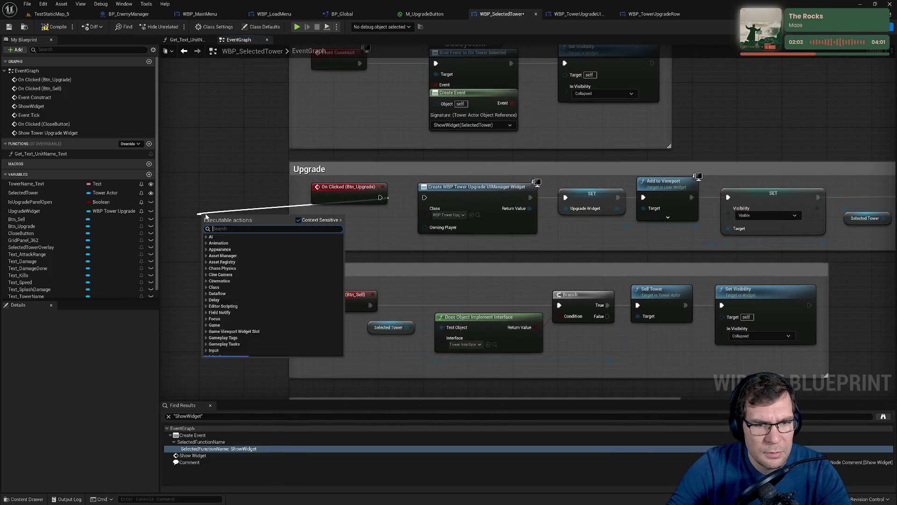
Call Show Tower Upgrade Widget from the Btn_Upgrade click and move the panel-creation nodes below
{"action": "type", "text": "show t"}
{"action": "key", "text": "Return"}
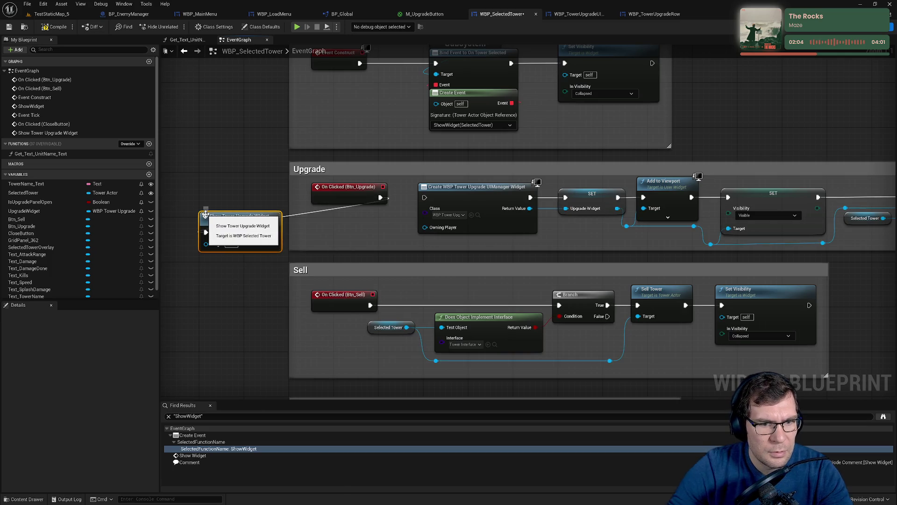
{"action": "left_click_drag", "start_coordinate": [415, 187], "coordinate": [846, 242]}
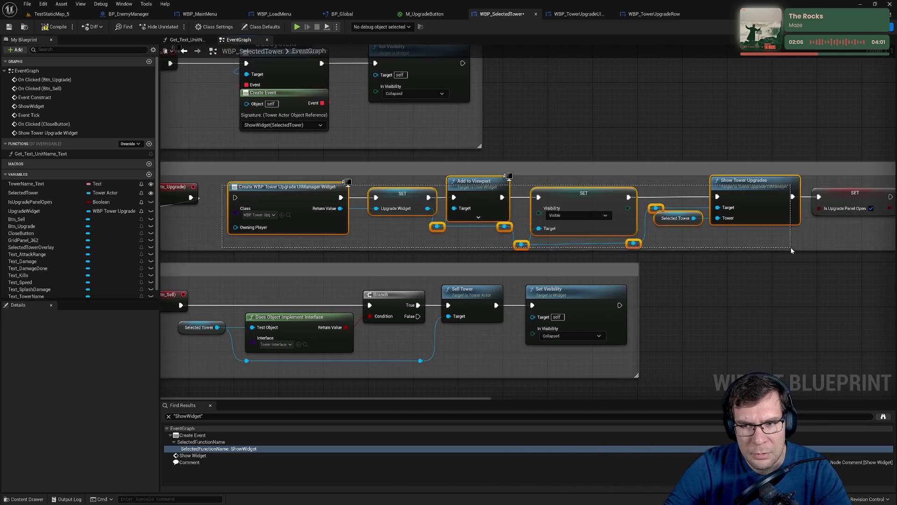
{"action": "scroll", "coordinate": [817, 255], "scroll_direction": "down", "scroll_amount": 4}
{"action": "scroll", "coordinate": [817, 255], "scroll_direction": "down", "scroll_amount": 4}
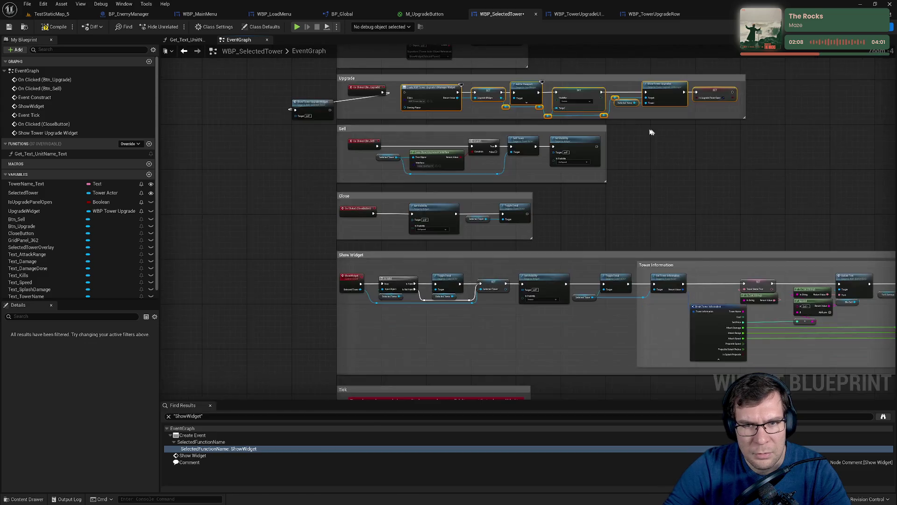
{"action": "mouse_move", "coordinate": [486, 92]}
{"action": "left_mouse_down"}
{"action": "mouse_move", "coordinate": [504, 262]}
{"action": "mouse_move", "coordinate": [486, 254]}
{"action": "left_mouse_up"}
{"action": "scroll", "coordinate": [460, 189], "scroll_direction": "up", "scroll_amount": 6}
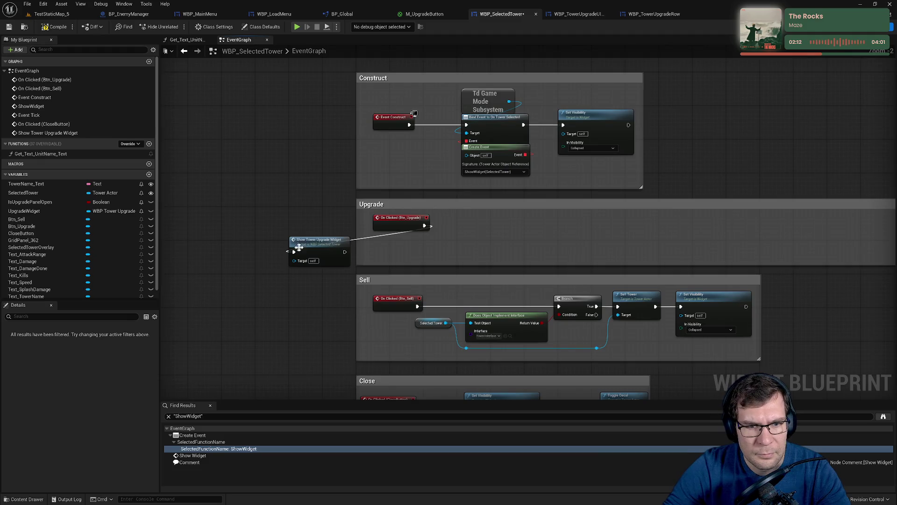
Place the call beside On Clicked (Btn_Upgrade) and shrink the Upgrade comment box around them
{"action": "left_click_drag", "start_coordinate": [299, 246], "coordinate": [449, 220]}
{"action": "left_click", "coordinate": [398, 222], "text": "ctrl"}
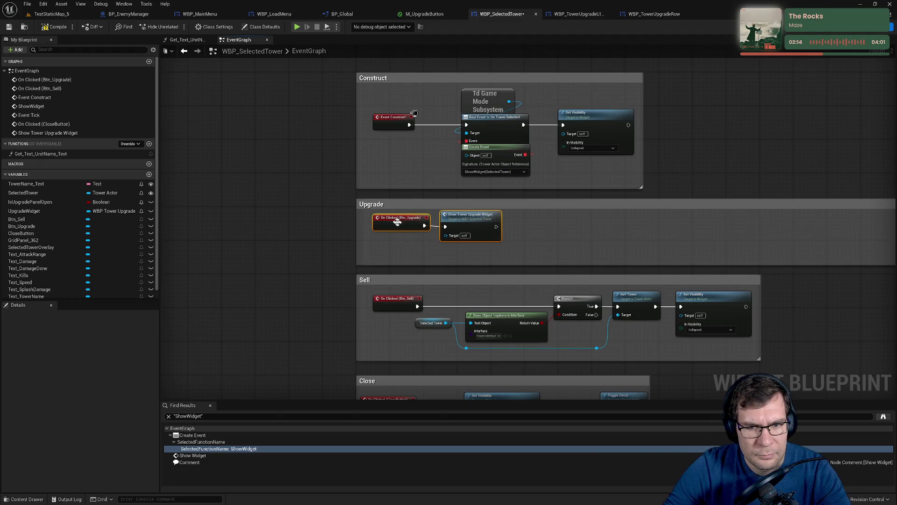
{"action": "mouse_move", "coordinate": [592, 229]}
{"action": "left_mouse_down"}
{"action": "mouse_move", "coordinate": [788, 213]}
{"action": "mouse_move", "coordinate": [292, 206]}
{"action": "mouse_move", "coordinate": [301, 206]}
{"action": "left_mouse_up"}
{"action": "scroll", "coordinate": [490, 197], "scroll_direction": "down", "scroll_amount": 3}
{"action": "scroll", "coordinate": [421, 298], "scroll_direction": "up", "scroll_amount": 4}
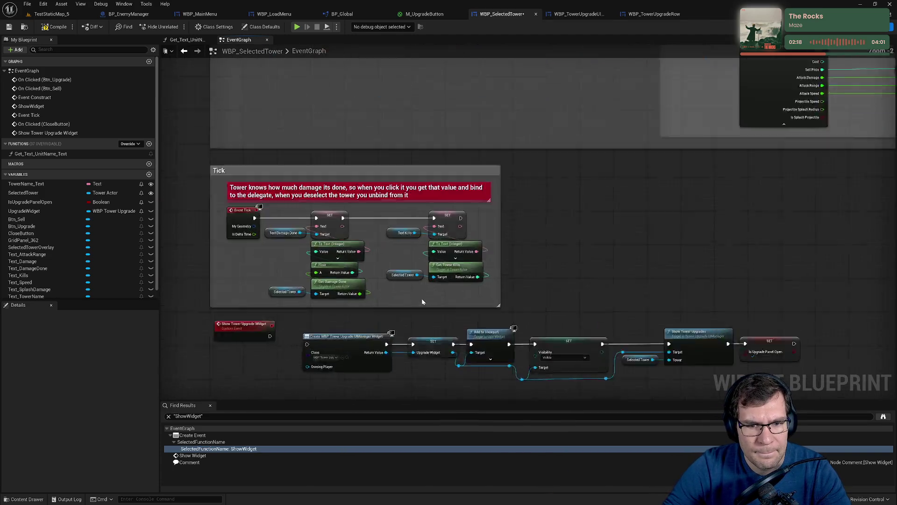
Wire the Show Tower Upgrade Widget event into the widget creation chain and move them down together
{"action": "left_click_drag", "start_coordinate": [288, 242], "coordinate": [338, 252]}
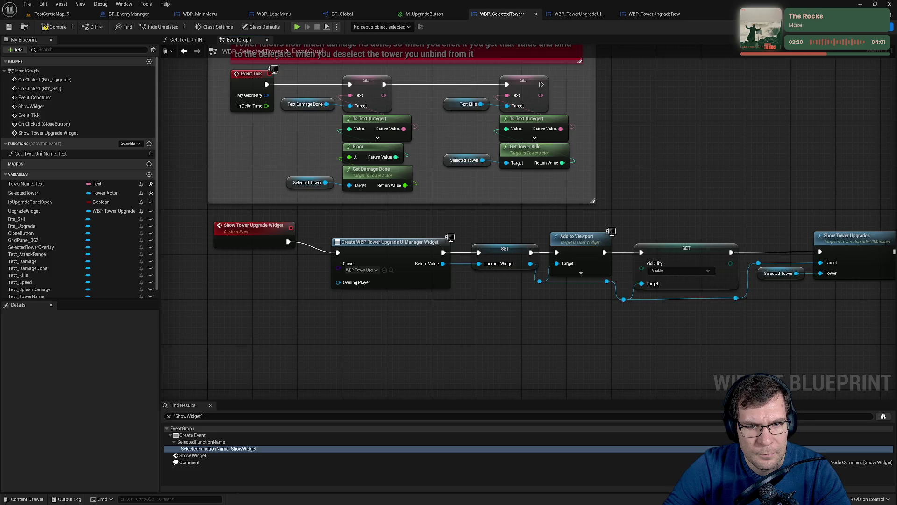
{"action": "scroll", "coordinate": [337, 252], "scroll_direction": "up", "scroll_amount": 1}
{"action": "left_click_drag", "start_coordinate": [161, 215], "coordinate": [812, 328]}
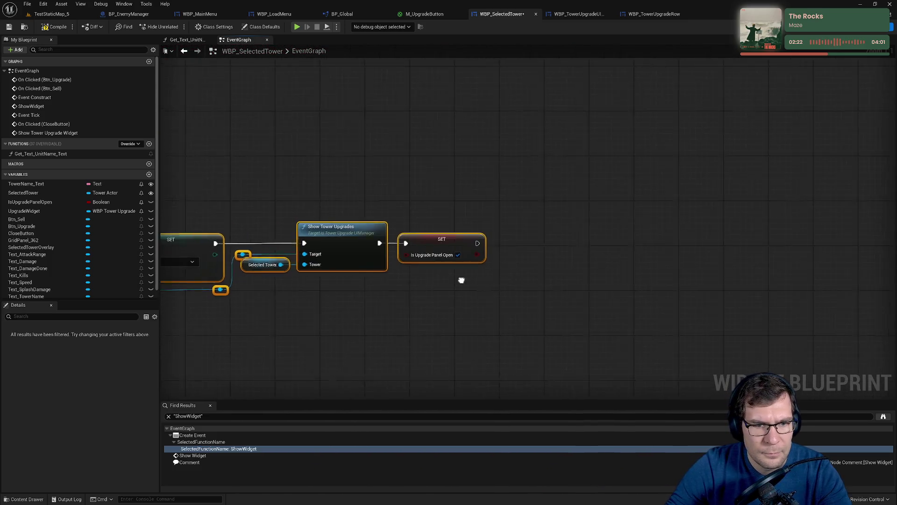
{"action": "left_click_drag", "start_coordinate": [325, 238], "coordinate": [319, 227]}
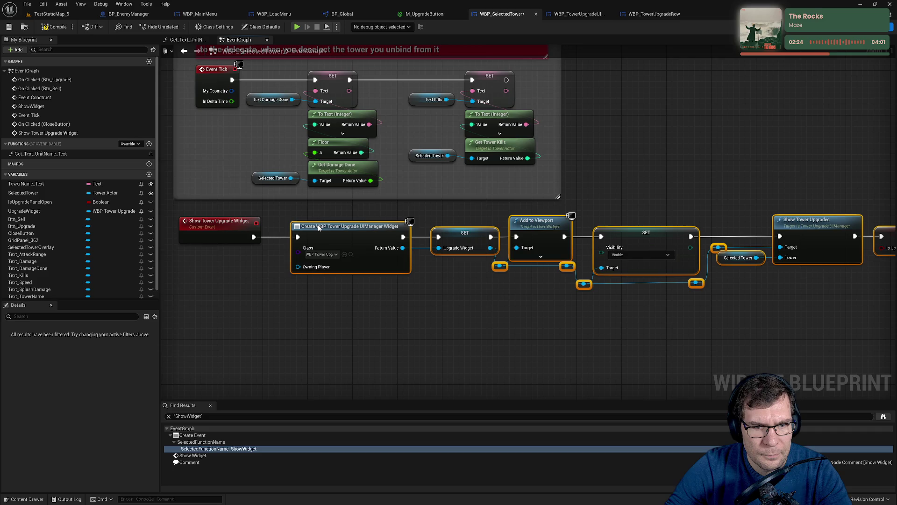
{"action": "left_click", "coordinate": [201, 222], "text": "ctrl"}
{"action": "left_click_drag", "start_coordinate": [201, 222], "coordinate": [200, 256]}
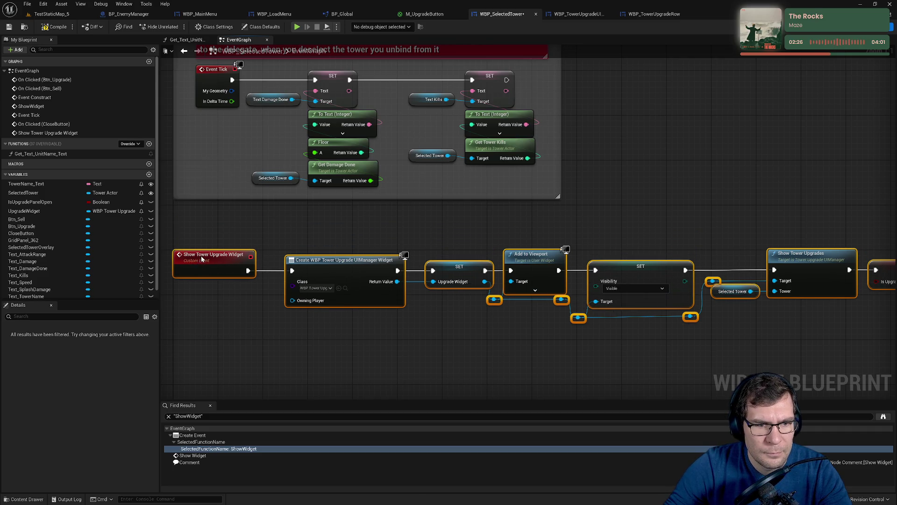
{"action": "left_click", "coordinate": [385, 231]}
{"action": "scroll", "coordinate": [385, 231], "scroll_direction": "down", "scroll_amount": 2}
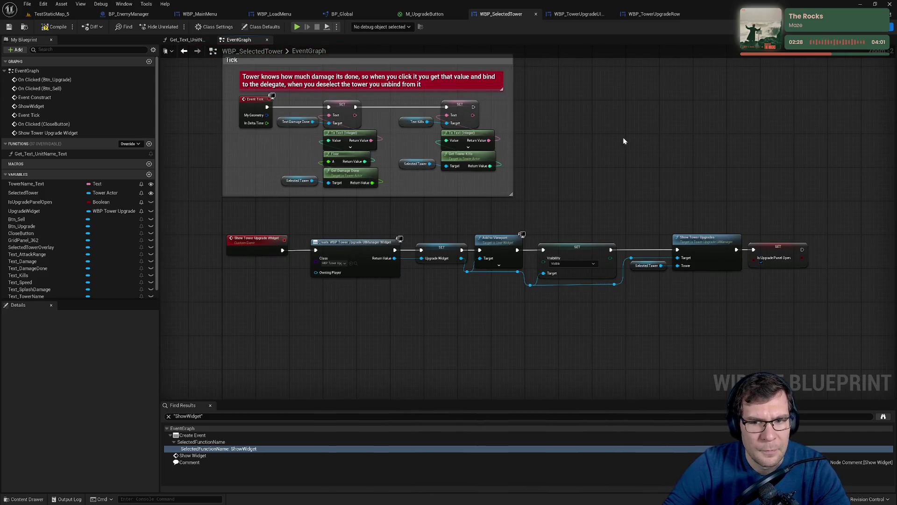
{"action": "scroll", "coordinate": [507, 215], "scroll_direction": "down", "scroll_amount": 2}
{"action": "scroll", "coordinate": [633, 214], "scroll_direction": "up", "scroll_amount": 5}
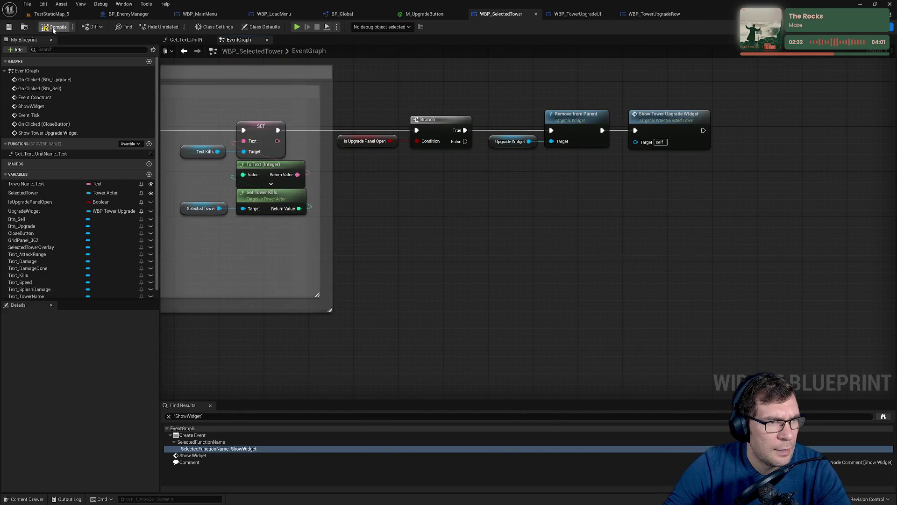
{"action": "left_click", "coordinate": [51, 14]}
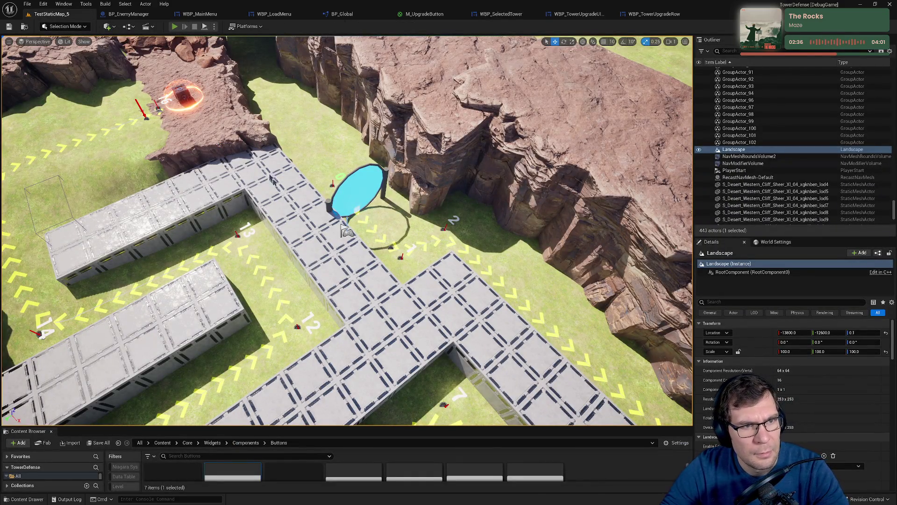
Play the level in the editor, resume, and grant extra money and upgrade points via debug buttons
{"action": "key", "text": "alt+p"}
{"action": "key", "text": "Escape"}
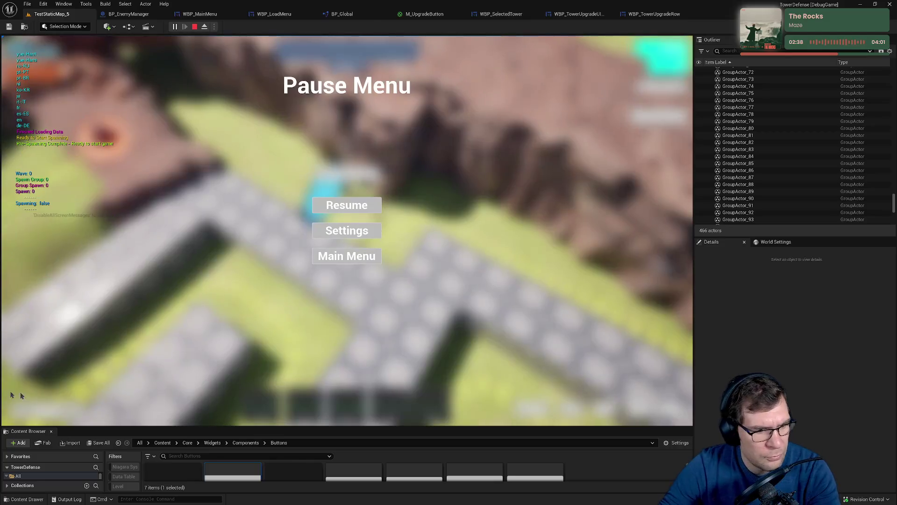
{"action": "left_click", "coordinate": [329, 207]}
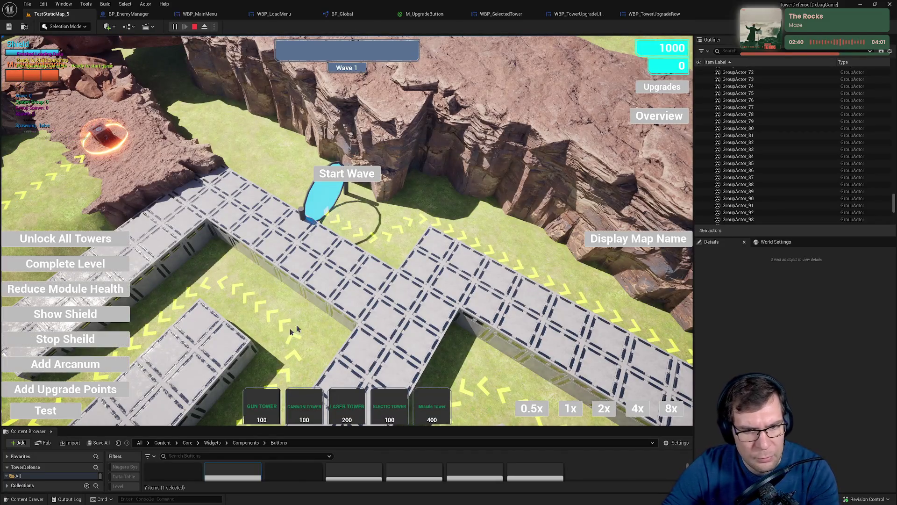
{"action": "left_click", "coordinate": [65, 389]}
{"action": "left_click", "coordinate": [66, 390]}
{"action": "left_click", "coordinate": [65, 363]}
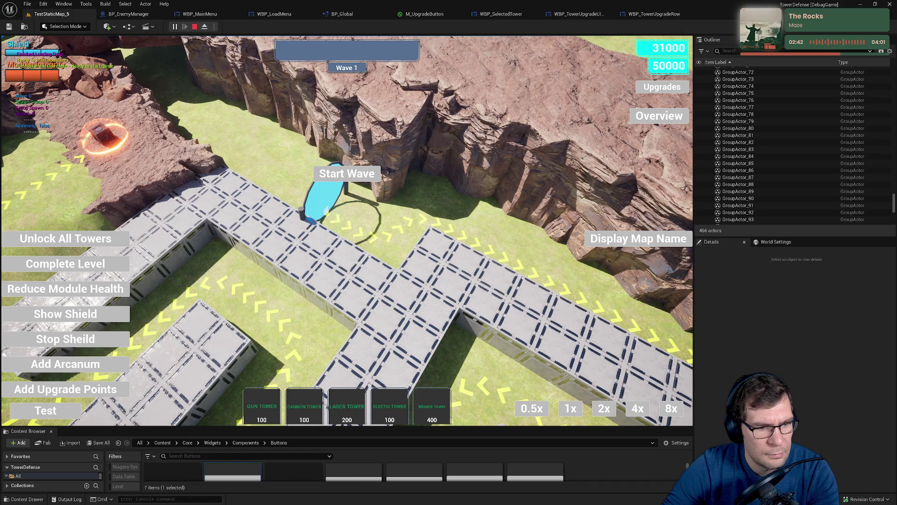
Place a Gun Tower, open its upgrade panel, and raise Crit Chance to maximum
{"action": "left_click", "coordinate": [272, 412]}
{"action": "left_click", "coordinate": [436, 240]}
{"action": "left_click", "coordinate": [437, 240]}
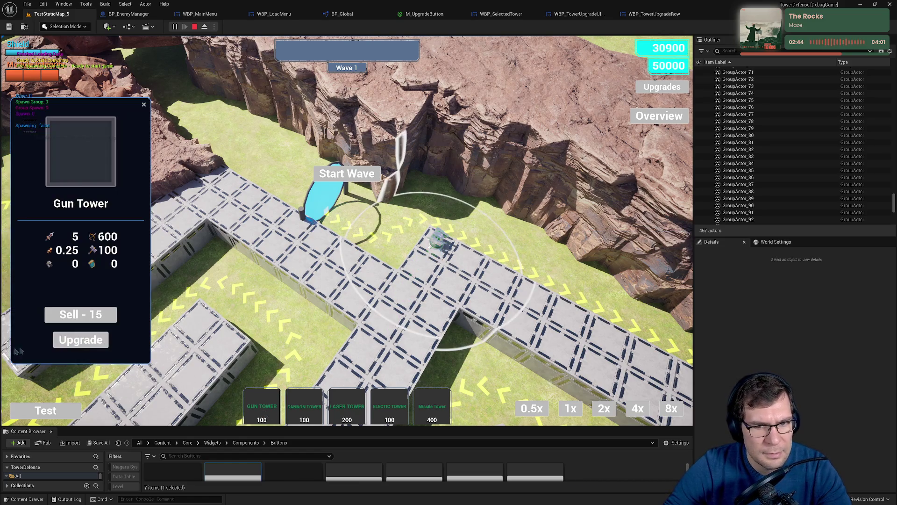
{"action": "left_click", "coordinate": [77, 342]}
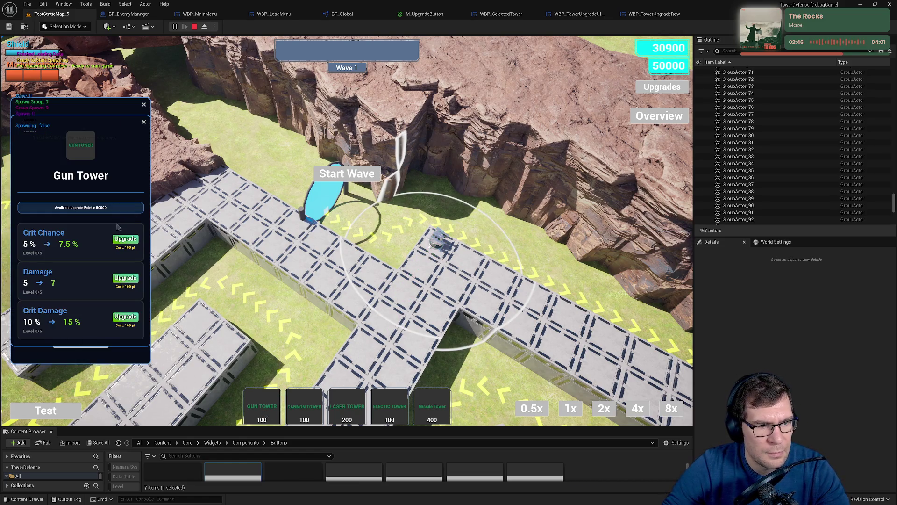
{"action": "left_click", "coordinate": [135, 239]}
{"action": "left_click", "coordinate": [134, 239]}
{"action": "left_click", "coordinate": [134, 239]}
{"action": "left_click", "coordinate": [135, 240]}
{"action": "left_click", "coordinate": [135, 239]}
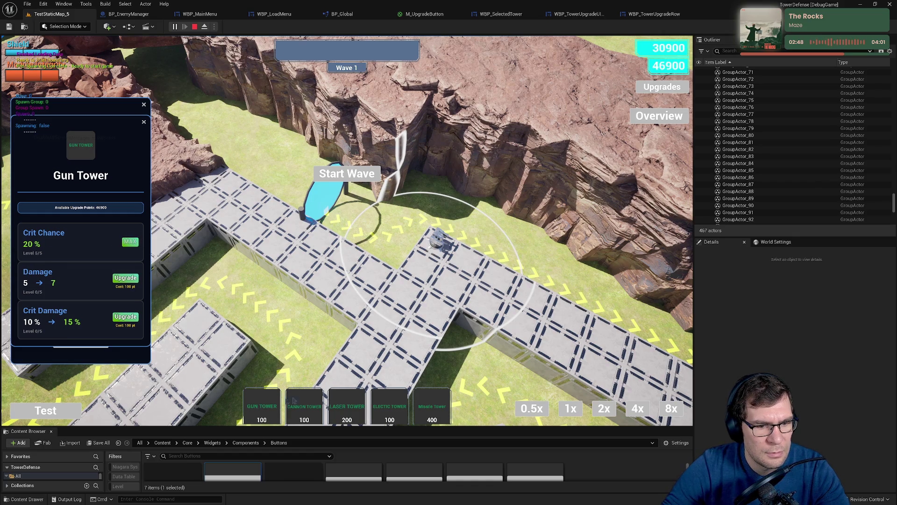
{"action": "left_click", "coordinate": [144, 122]}
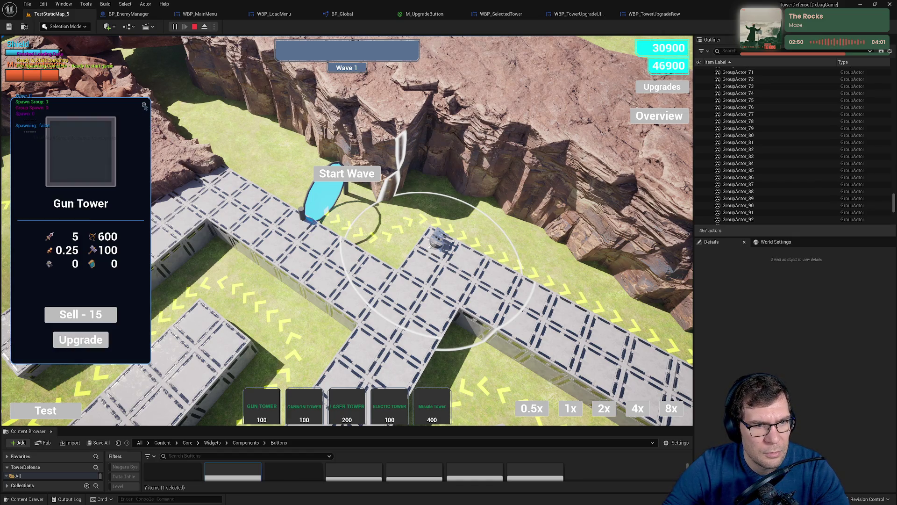
{"action": "left_click", "coordinate": [144, 105]}
Place a second Gun Tower and upgrade its Crit Chance to 20%
{"action": "left_click", "coordinate": [261, 406]}
{"action": "left_click", "coordinate": [503, 278]}
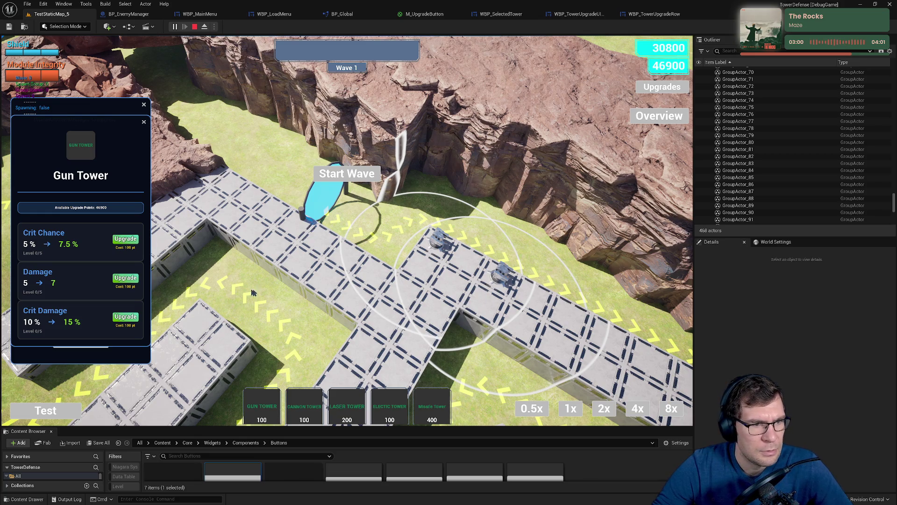
{"action": "left_click", "coordinate": [125, 239]}
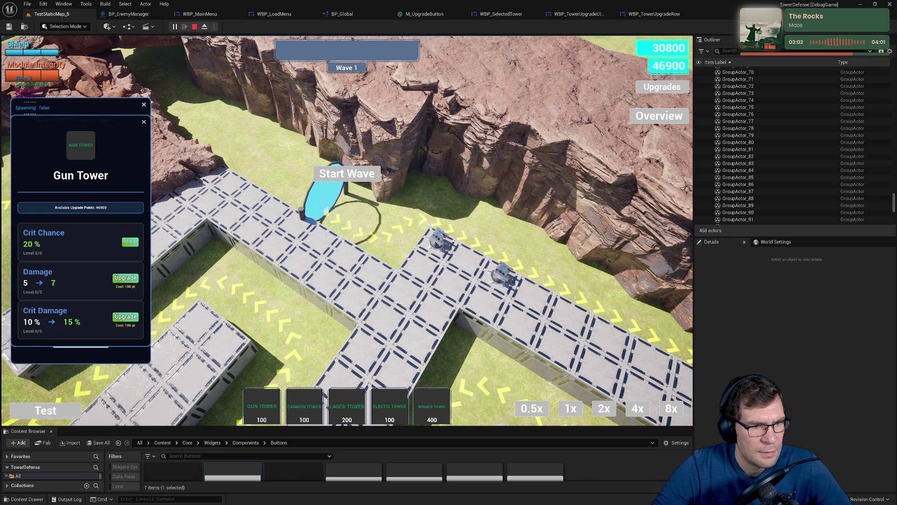
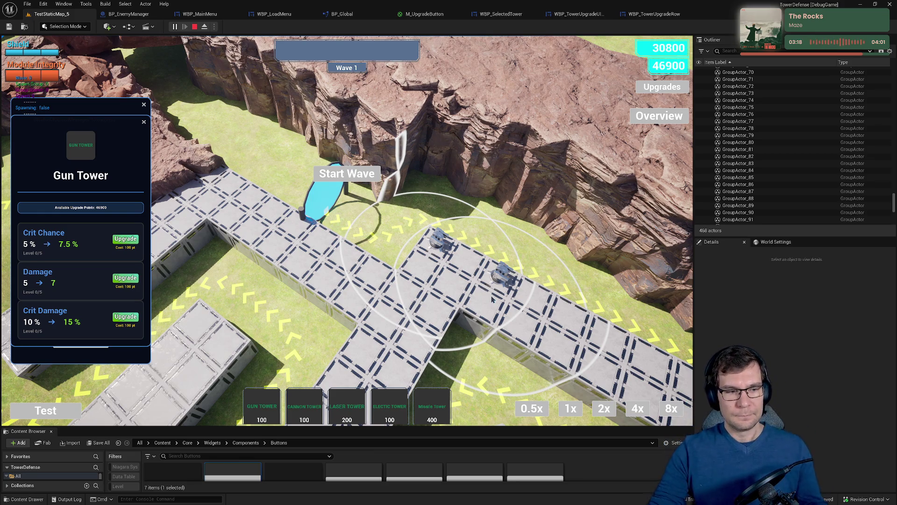
Max the Gun Tower's Crit Damage at 40%, compare another tower, then stop the play session
{"action": "left_click", "coordinate": [126, 318]}
{"action": "left_click", "coordinate": [125, 318]}
{"action": "left_click", "coordinate": [125, 318]}
{"action": "left_click", "coordinate": [125, 317]}
{"action": "left_click", "coordinate": [125, 318]}
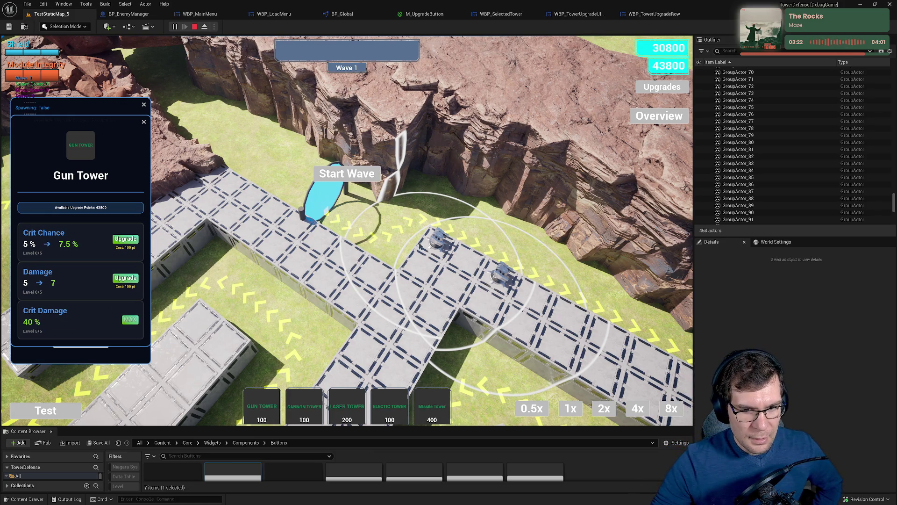
{"action": "left_click", "coordinate": [423, 243]}
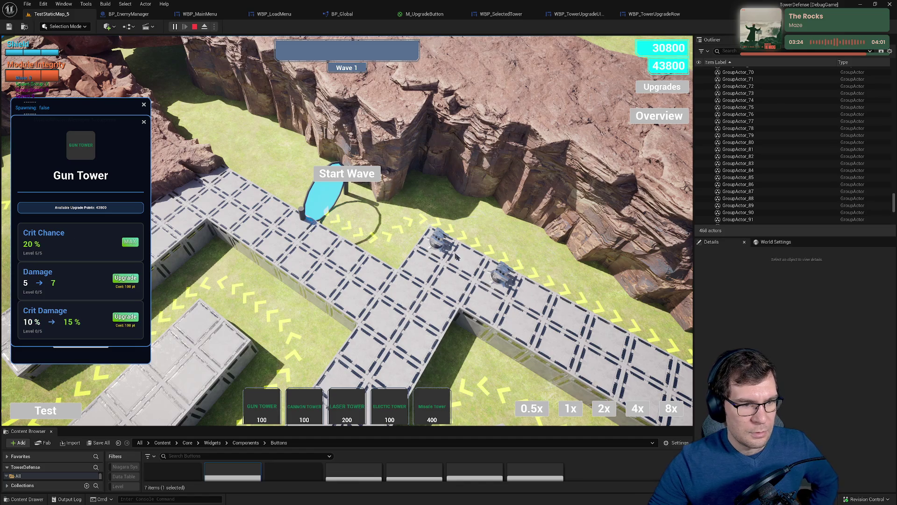
{"action": "left_click", "coordinate": [437, 241]}
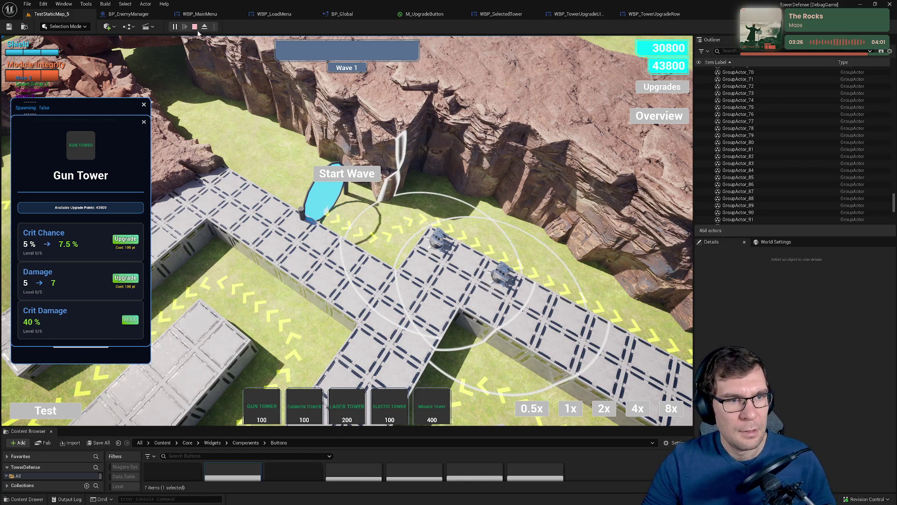
{"action": "left_click", "coordinate": [196, 28]}
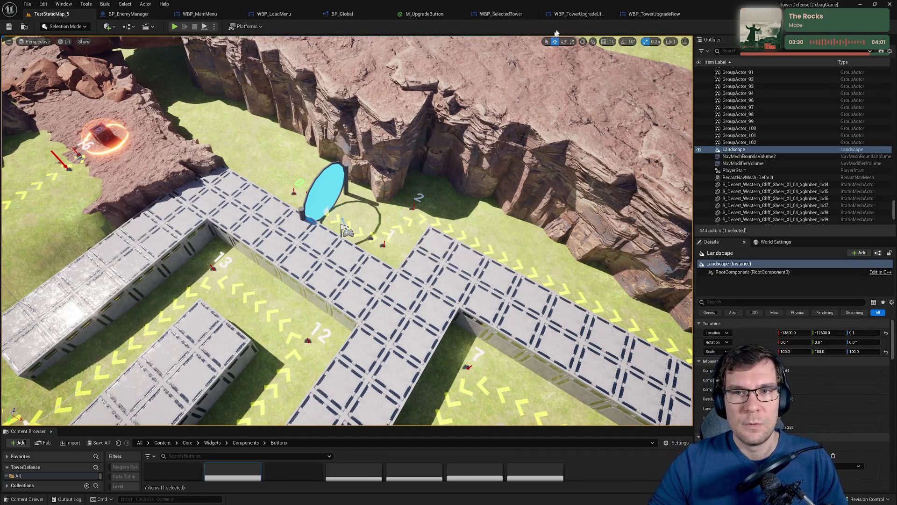
Open the WBP_TowerUpgradeUIManager designer and frame the whole Tower Type widget preview
{"action": "left_click", "coordinate": [575, 14]}
{"action": "left_click_drag", "start_coordinate": [600, 109], "coordinate": [568, 92]}
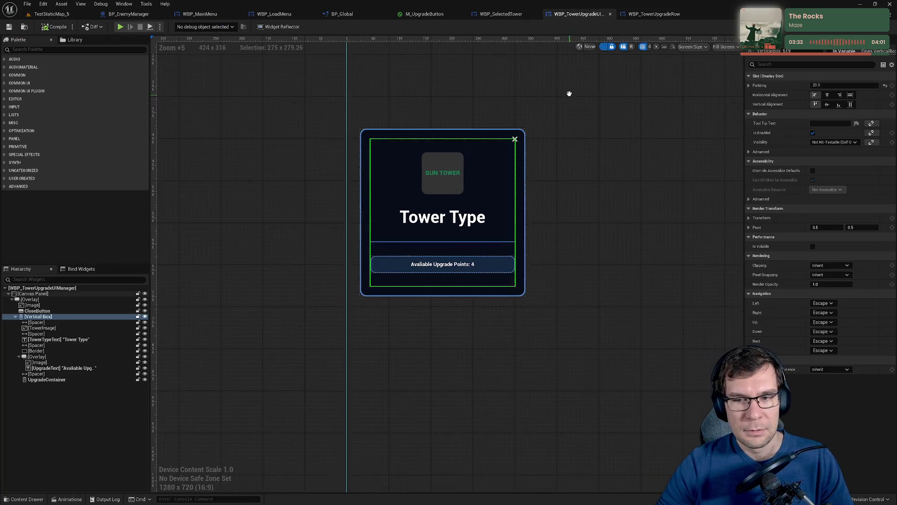
{"action": "mouse_move", "coordinate": [467, 141]}
{"action": "left_mouse_down"}
{"action": "mouse_move", "coordinate": [306, 139]}
{"action": "mouse_move", "coordinate": [347, 206]}
{"action": "mouse_move", "coordinate": [410, 212]}
{"action": "left_mouse_up"}
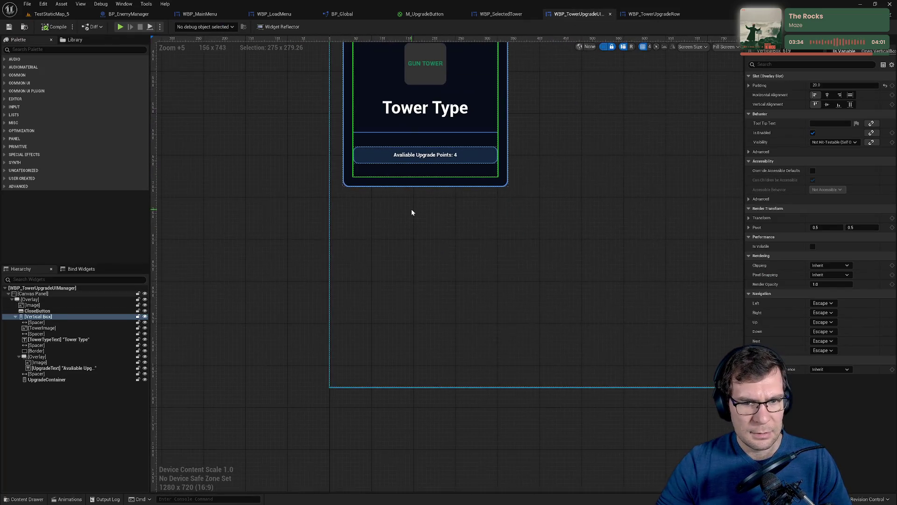
{"action": "scroll", "coordinate": [411, 212], "scroll_direction": "up", "scroll_amount": 2}
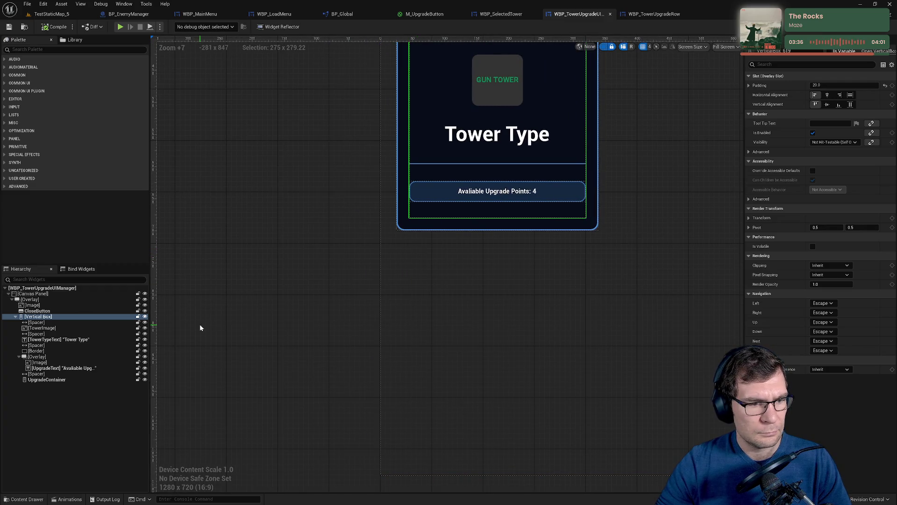
{"action": "left_click_drag", "start_coordinate": [274, 280], "coordinate": [278, 326]}
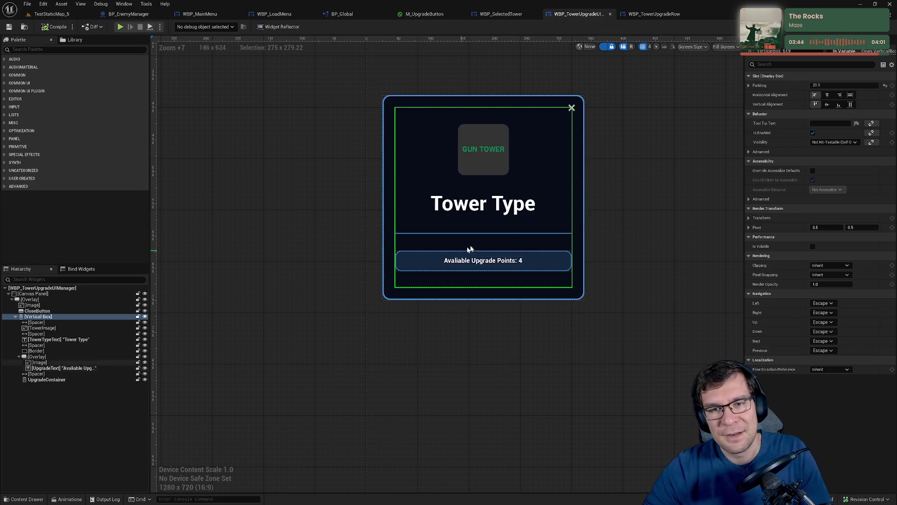
Inspect the CloseButton and the root Canvas Panel, then view the Event Graph
{"action": "left_click", "coordinate": [572, 108]}
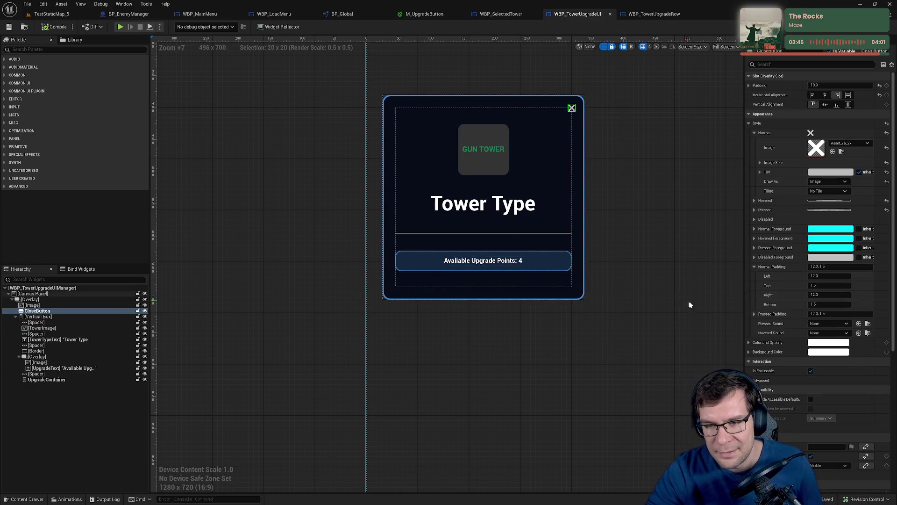
{"action": "scroll", "coordinate": [831, 319], "scroll_direction": "down", "scroll_amount": 5}
{"action": "scroll", "coordinate": [830, 315], "scroll_direction": "down", "scroll_amount": 3}
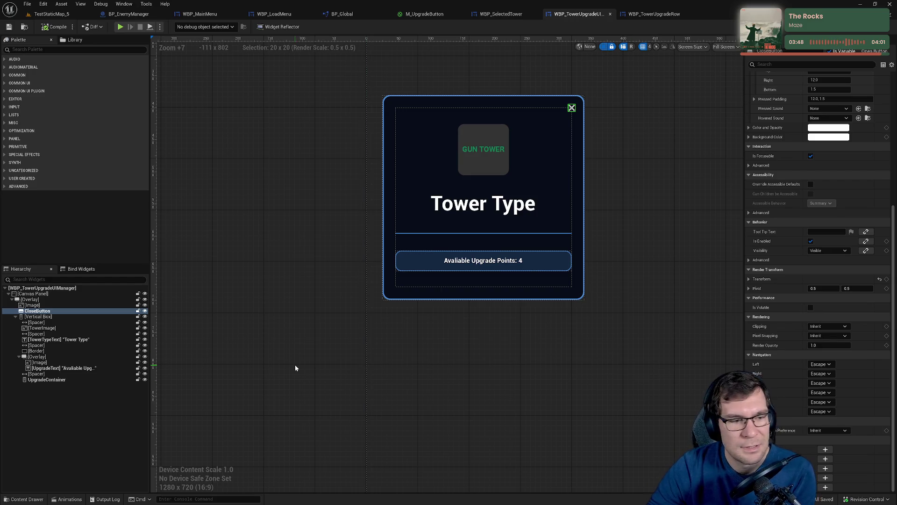
{"action": "left_click", "coordinate": [697, 194]}
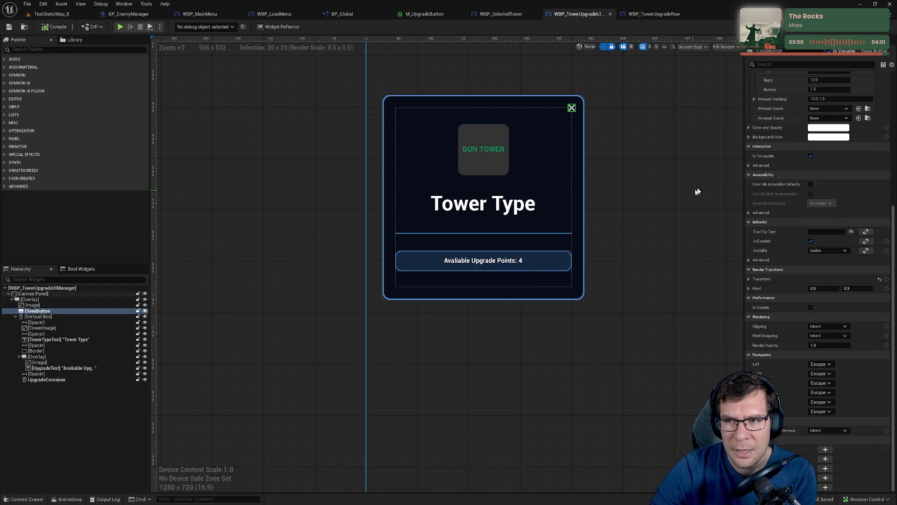
{"action": "left_click", "coordinate": [879, 26]}
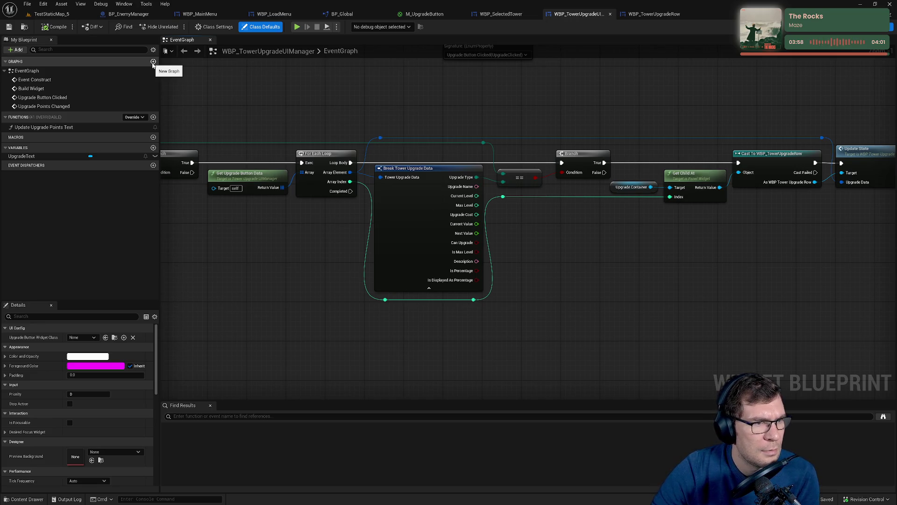
Add an instance-editable event dispatcher named CloseCalled
{"action": "left_click", "coordinate": [153, 165]}
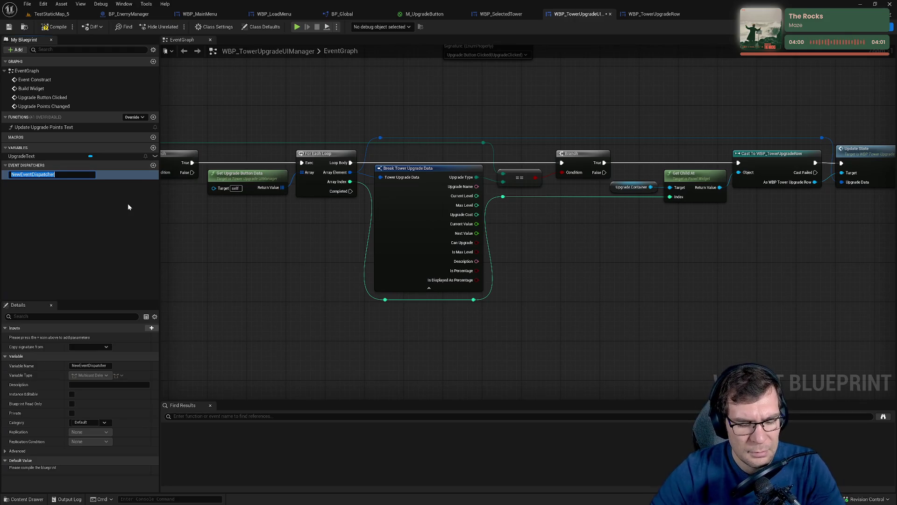
{"action": "type", "text": "B"}
{"action": "key", "text": "BackSpace"}
{"action": "type", "text": "Close"}
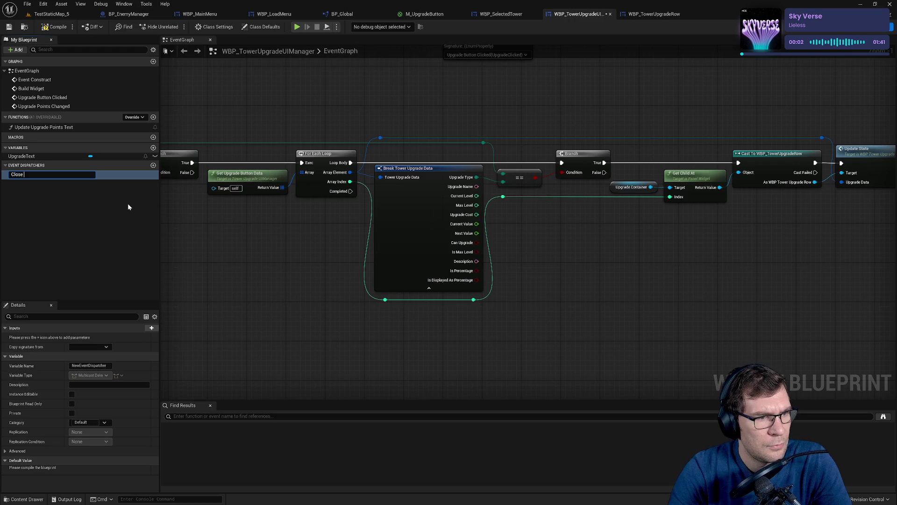
{"action": "type", "text": "Called"}
{"action": "key", "text": "Return"}
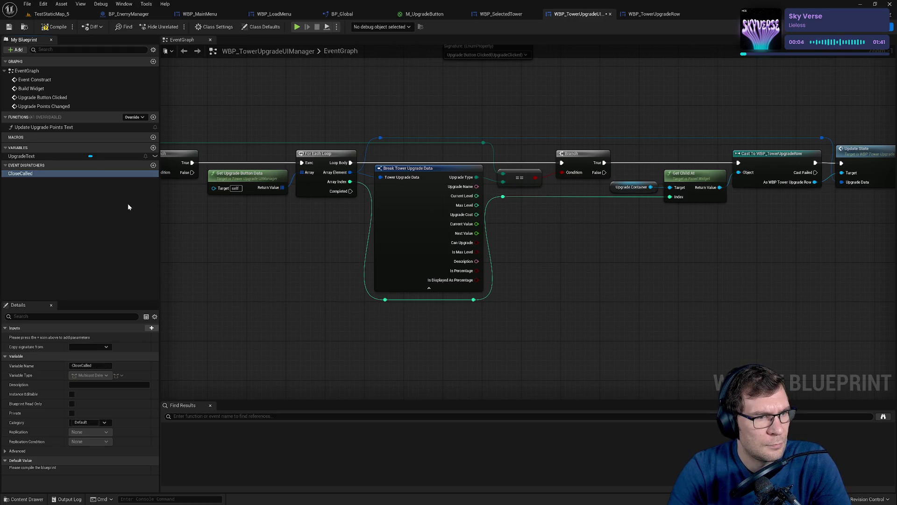
{"action": "left_click", "coordinate": [72, 393]}
Place a Call CloseCalled node in the graph, then move to WBP_SelectedTower
{"action": "mouse_move", "coordinate": [21, 173]}
{"action": "left_mouse_down"}
{"action": "mouse_move", "coordinate": [569, 356]}
{"action": "mouse_move", "coordinate": [583, 323]}
{"action": "left_mouse_up"}
{"action": "left_click", "coordinate": [582, 369]}
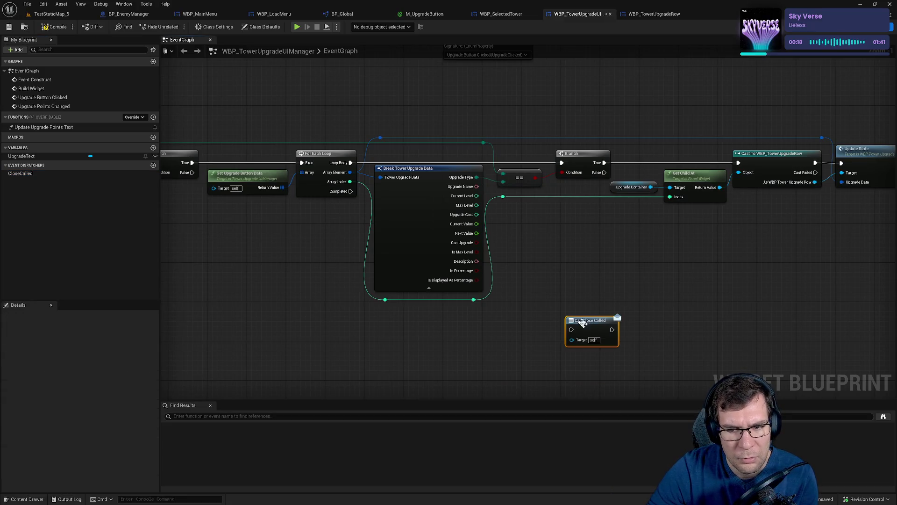
{"action": "left_click", "coordinate": [502, 14]}
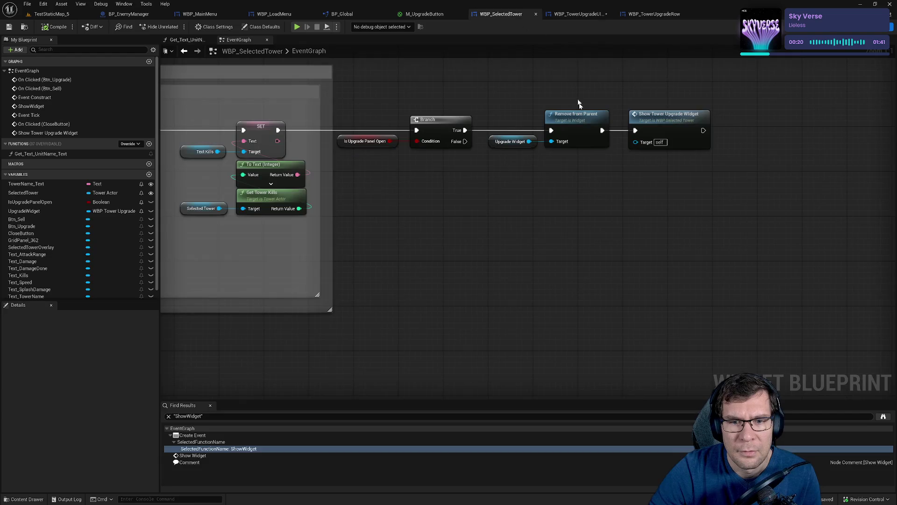
Pan to the Show Tower Upgrade Widget chain and drop an UpgradeWidget getter beside it
{"action": "scroll", "coordinate": [550, 266], "scroll_direction": "down", "scroll_amount": 4}
{"action": "scroll", "coordinate": [425, 267], "scroll_direction": "up", "scroll_amount": 5}
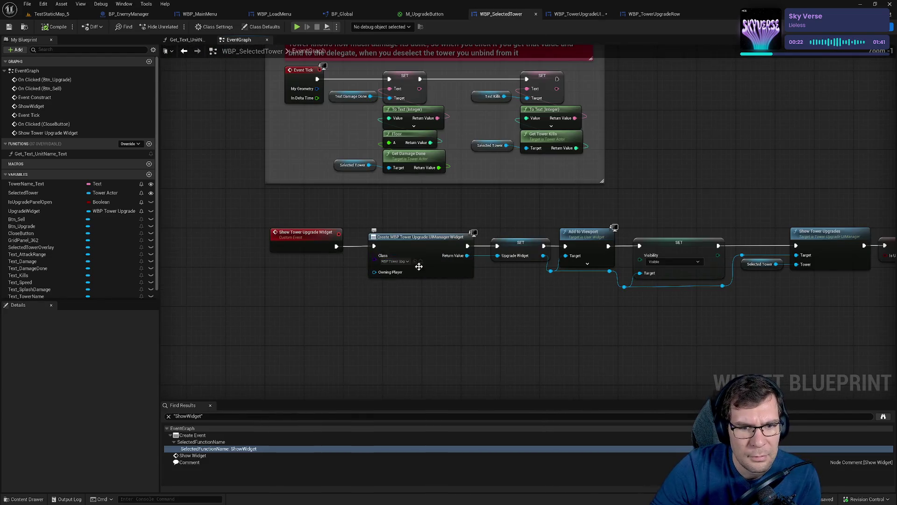
{"action": "mouse_move", "coordinate": [472, 260]}
{"action": "left_mouse_down"}
{"action": "mouse_move", "coordinate": [556, 246]}
{"action": "mouse_move", "coordinate": [475, 287]}
{"action": "mouse_move", "coordinate": [556, 237]}
{"action": "left_mouse_up"}
{"action": "right_click", "coordinate": [420, 276]}
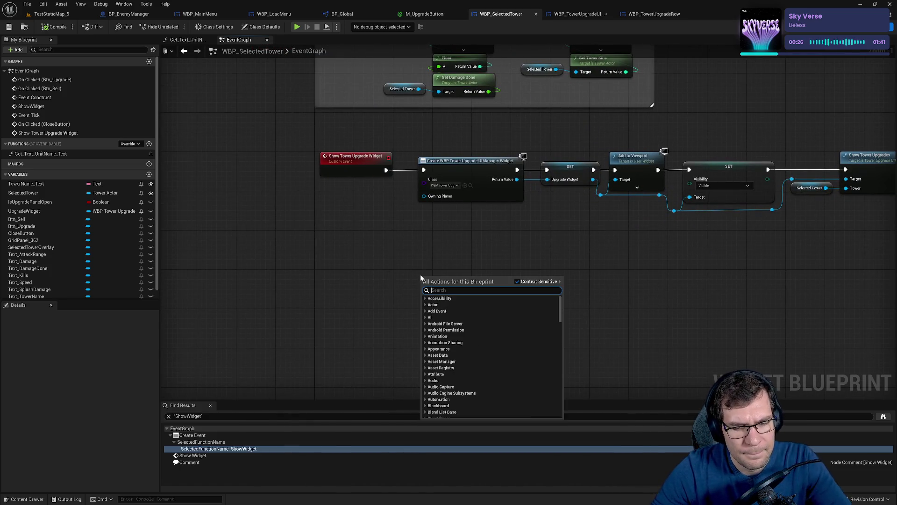
{"action": "left_click_drag", "start_coordinate": [486, 217], "coordinate": [413, 223]}
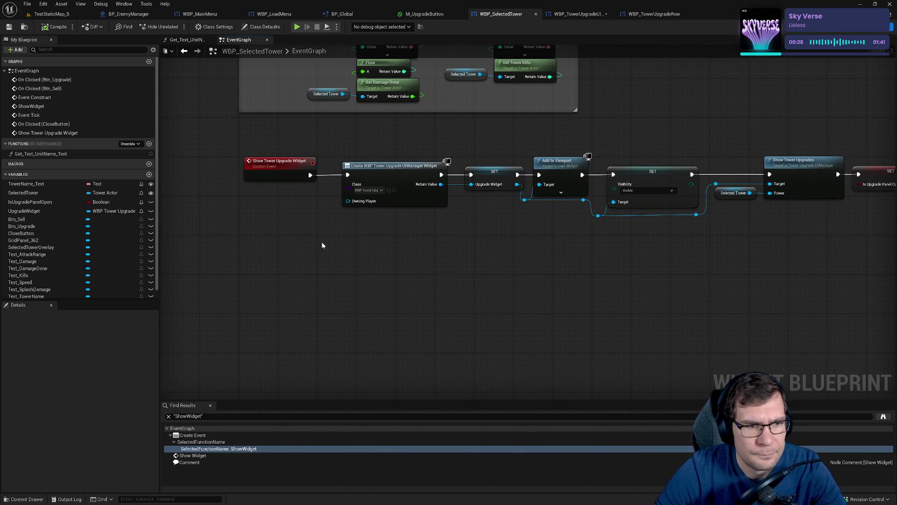
{"action": "left_click_drag", "start_coordinate": [550, 276], "coordinate": [373, 277]}
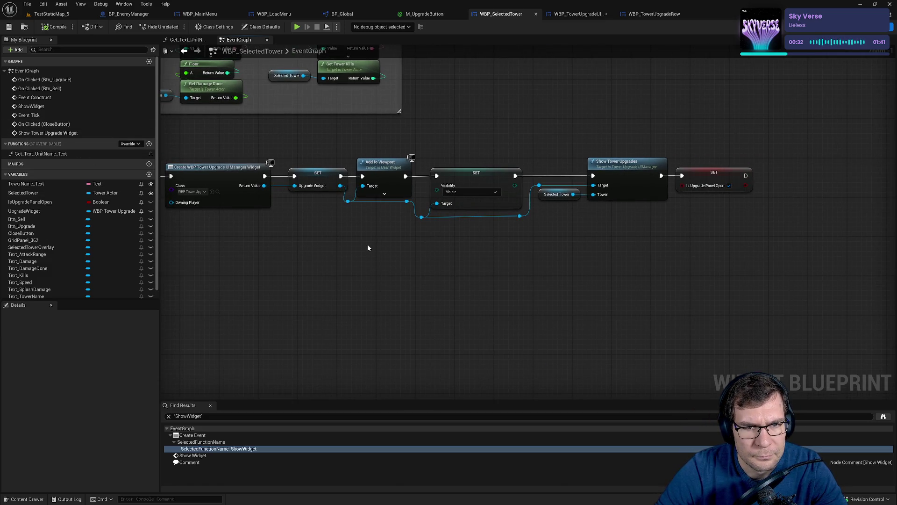
{"action": "mouse_move", "coordinate": [340, 242]}
{"action": "left_mouse_down"}
{"action": "mouse_move", "coordinate": [398, 313]}
{"action": "mouse_move", "coordinate": [392, 255]}
{"action": "mouse_move", "coordinate": [391, 263]}
{"action": "mouse_move", "coordinate": [415, 239]}
{"action": "left_mouse_up"}
{"action": "scroll", "coordinate": [391, 254], "scroll_direction": "down", "scroll_amount": 1}
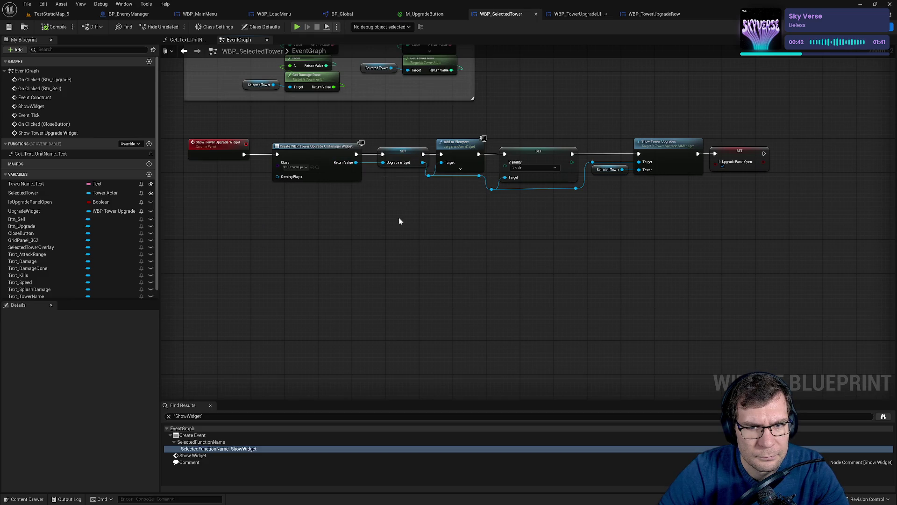
{"action": "mouse_move", "coordinate": [23, 211]}
{"action": "left_mouse_down"}
{"action": "mouse_move", "coordinate": [705, 262]}
{"action": "mouse_move", "coordinate": [702, 238]}
{"action": "mouse_move", "coordinate": [768, 223]}
{"action": "left_mouse_up"}
{"action": "left_click", "coordinate": [737, 248]}
Search the UpgradeWidget getter's actions for the close event, briefly checking the manager graph
{"action": "type", "text": "on c"}
{"action": "key", "text": "BackSpace"}
{"action": "key", "text": "BackSpace"}
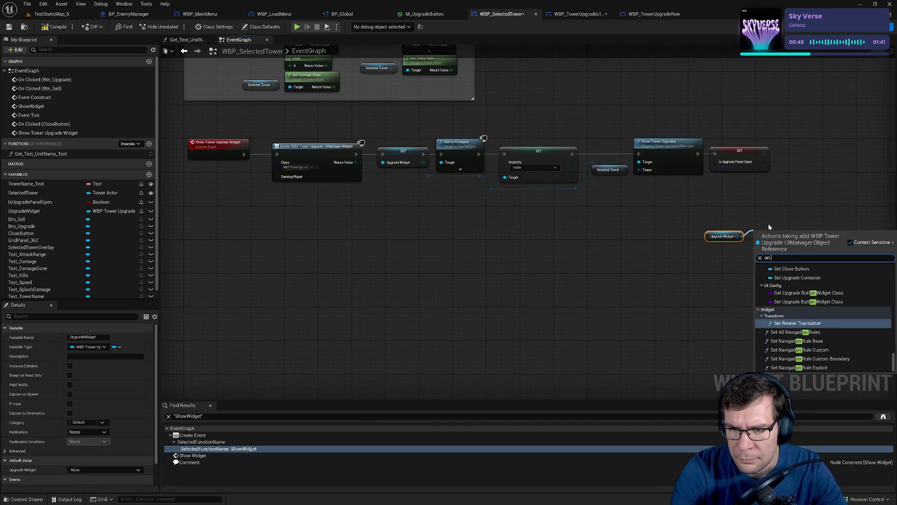
{"action": "key", "text": "BackSpace"}
{"action": "key", "text": "BackSpace"}
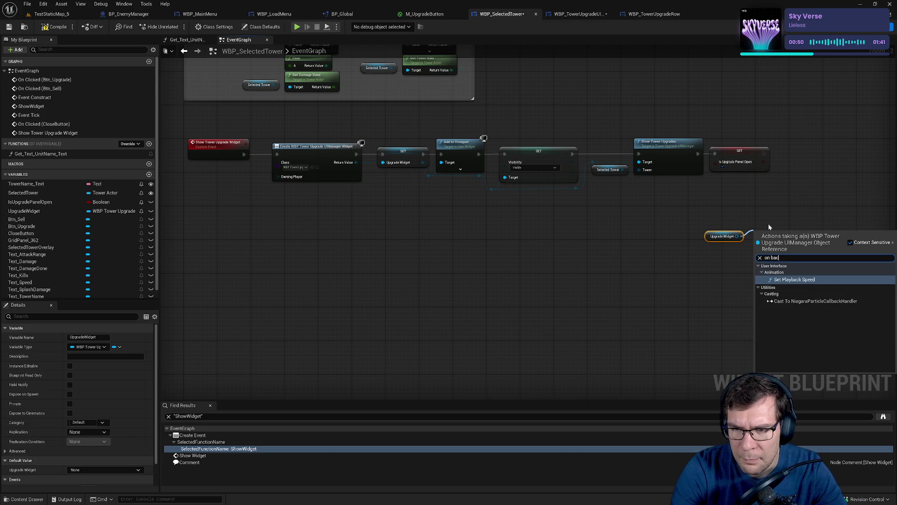
{"action": "type", "text": "back"}
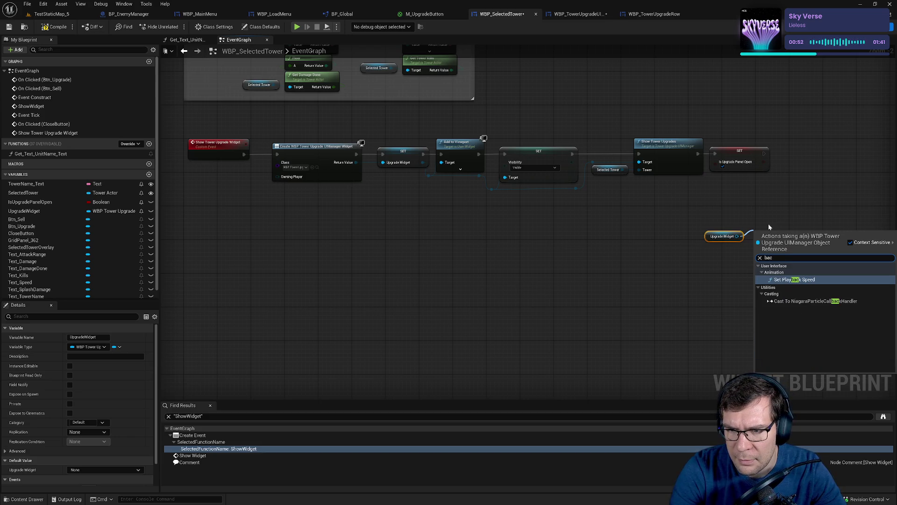
{"action": "left_click", "coordinate": [768, 224]}
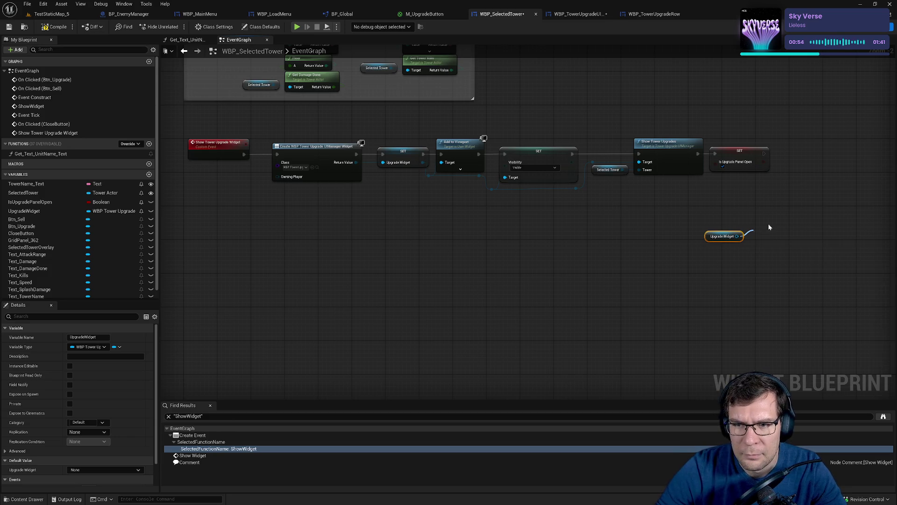
{"action": "scroll", "coordinate": [602, 241], "scroll_direction": "up", "scroll_amount": 2}
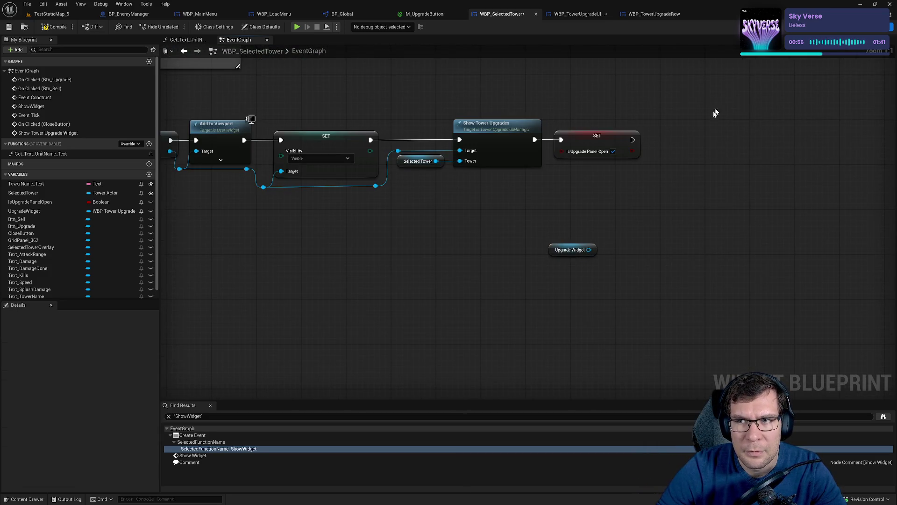
{"action": "left_click", "coordinate": [578, 14]}
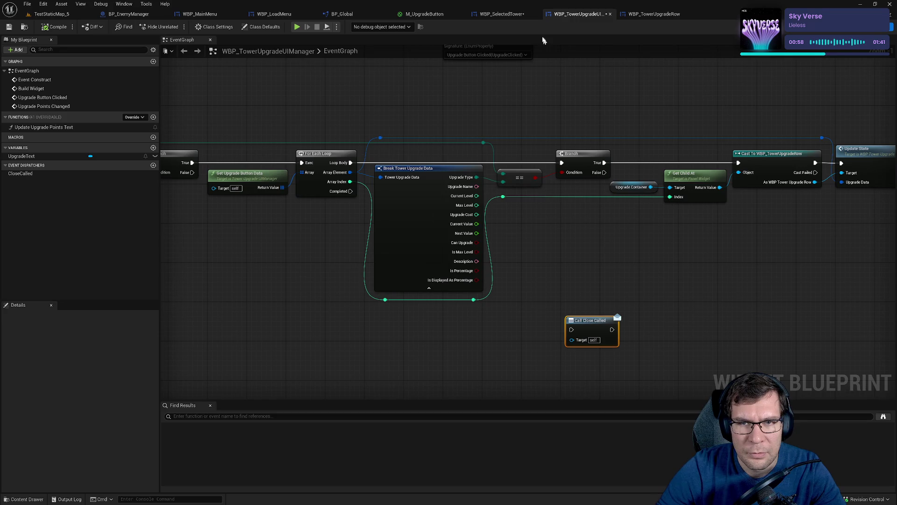
{"action": "left_click", "coordinate": [503, 14]}
Add a Bind Event to Close Called node after SET and arrange it beside it
{"action": "left_click_drag", "start_coordinate": [588, 249], "coordinate": [629, 236]}
{"action": "type", "text": "closed"}
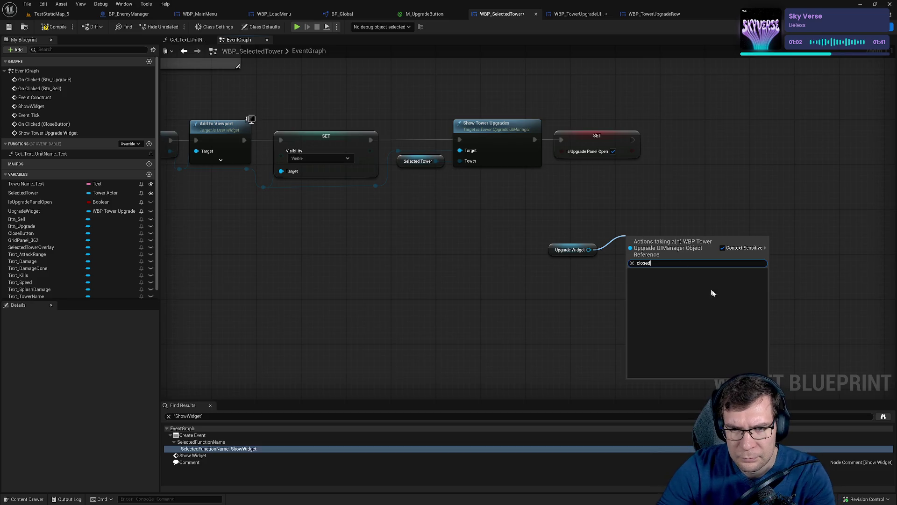
{"action": "key", "text": "BackSpace"}
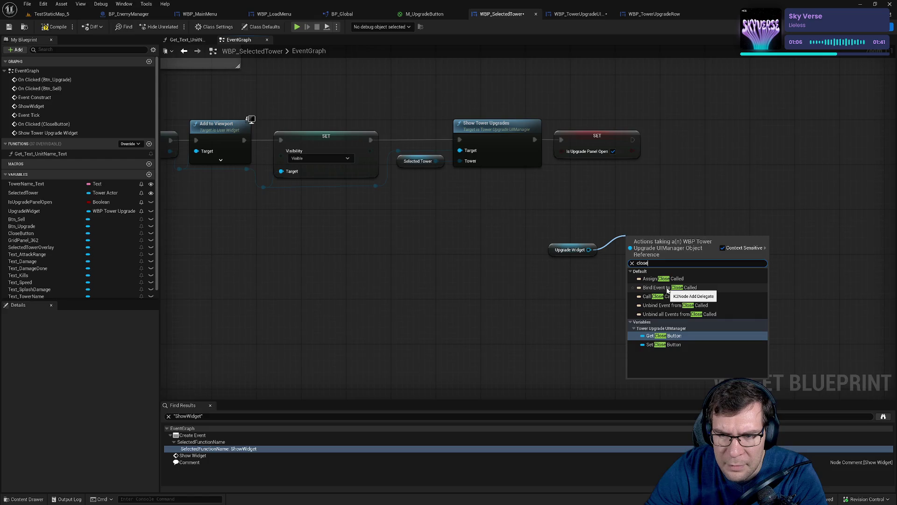
{"action": "left_click", "coordinate": [667, 288]}
{"action": "mouse_move", "coordinate": [578, 233]}
{"action": "left_mouse_down"}
{"action": "mouse_move", "coordinate": [661, 295]}
{"action": "mouse_move", "coordinate": [637, 367]}
{"action": "left_mouse_up"}
{"action": "right_click", "coordinate": [654, 288]}
{"action": "key", "text": "Escape"}
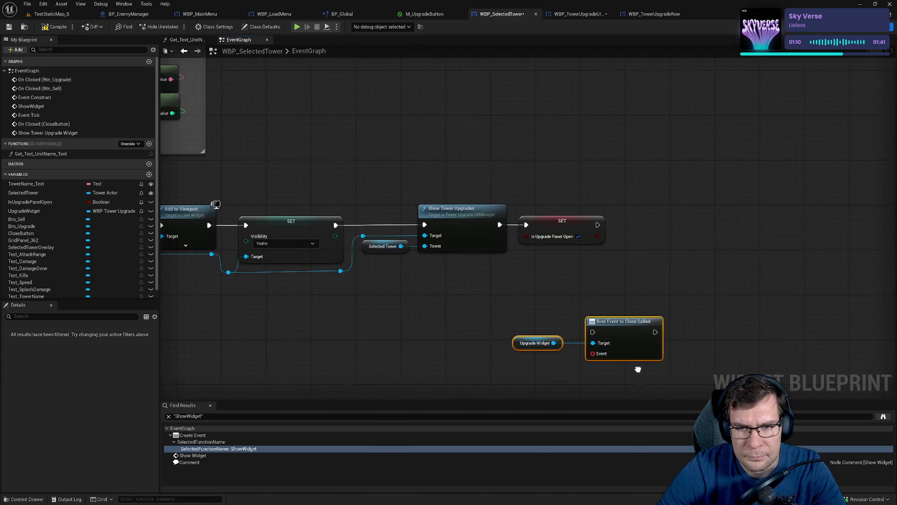
{"action": "left_click_drag", "start_coordinate": [590, 332], "coordinate": [598, 226]}
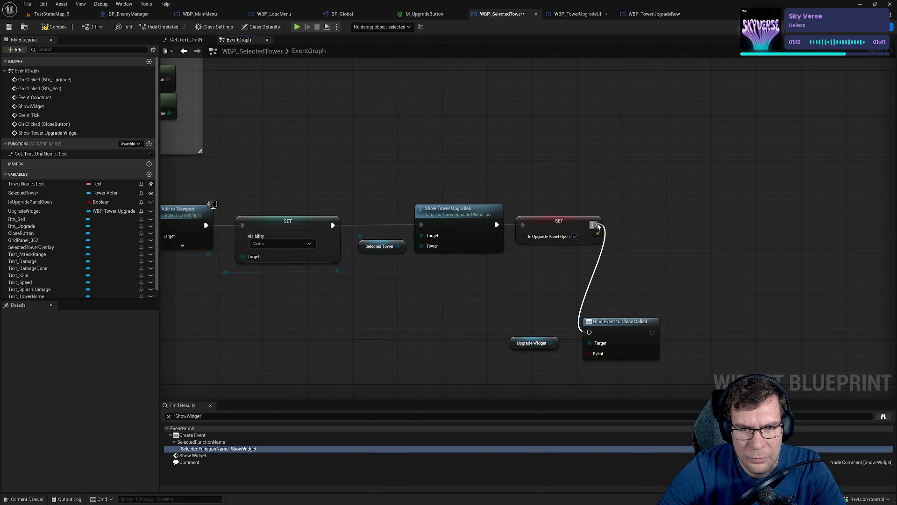
{"action": "left_click_drag", "start_coordinate": [497, 295], "coordinate": [661, 371]}
{"action": "mouse_move", "coordinate": [613, 323]}
{"action": "left_mouse_down"}
{"action": "mouse_move", "coordinate": [703, 259]}
{"action": "mouse_move", "coordinate": [713, 217]}
{"action": "left_mouse_up"}
Create a matching custom event for the binding named 'Upgrade Widget Closed'
{"action": "left_click_drag", "start_coordinate": [690, 246], "coordinate": [644, 271]}
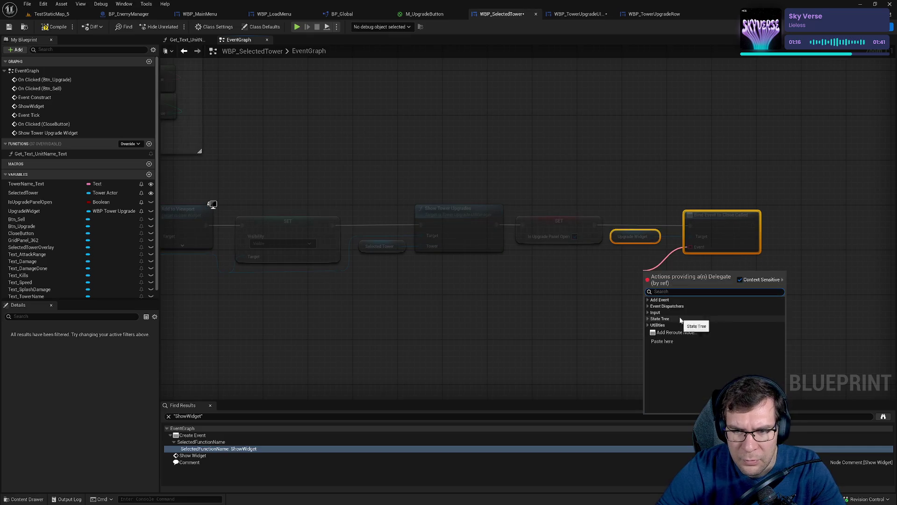
{"action": "key", "text": "Escape"}
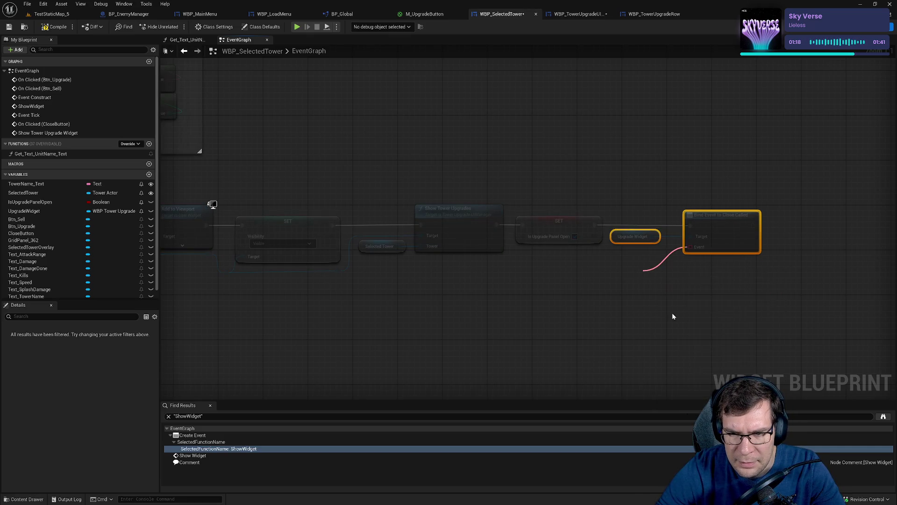
{"action": "left_click_drag", "start_coordinate": [664, 302], "coordinate": [710, 293]}
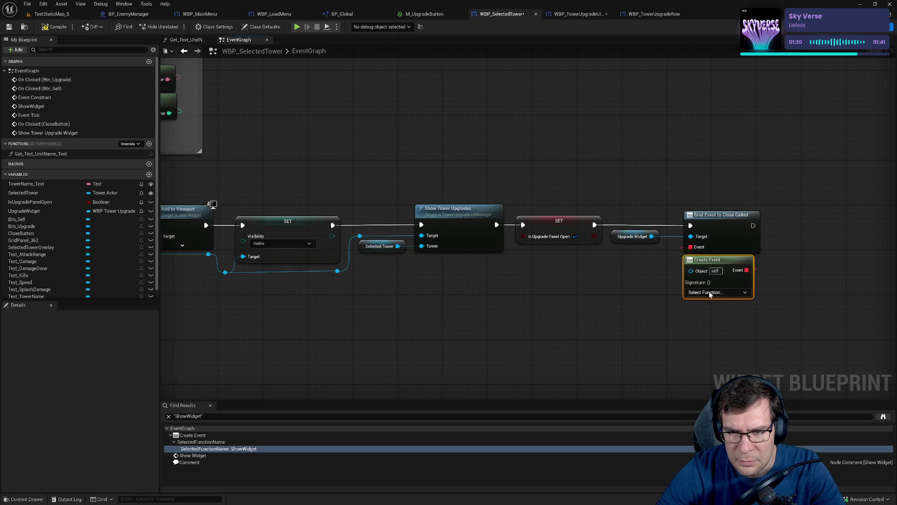
{"action": "left_click", "coordinate": [709, 294]}
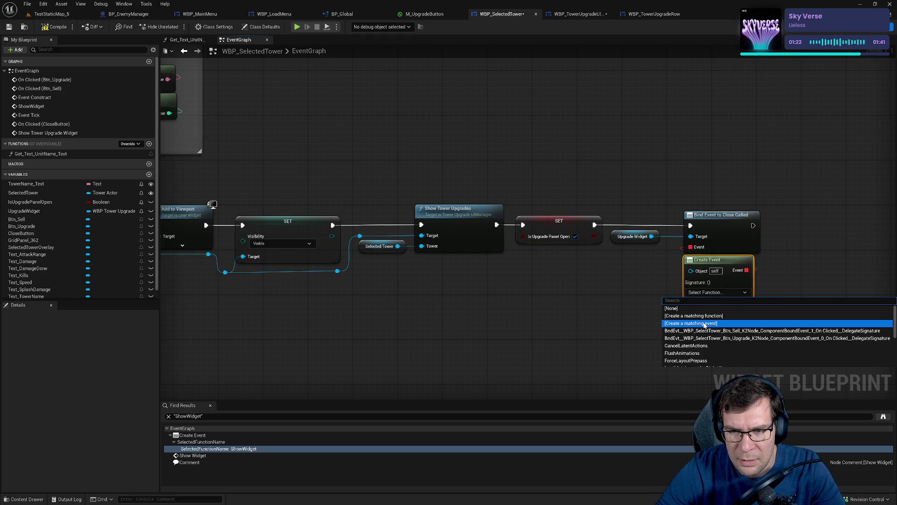
{"action": "left_click", "coordinate": [704, 323]}
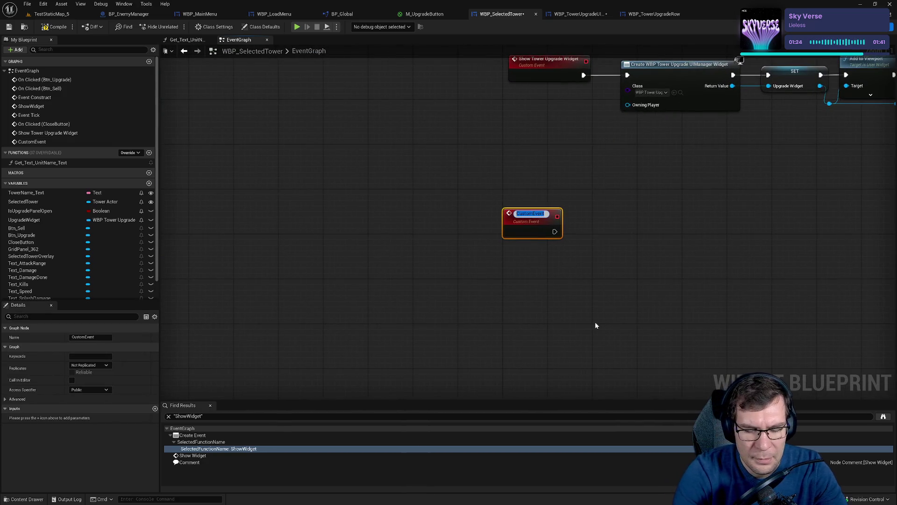
{"action": "type", "text": "Upgr"}
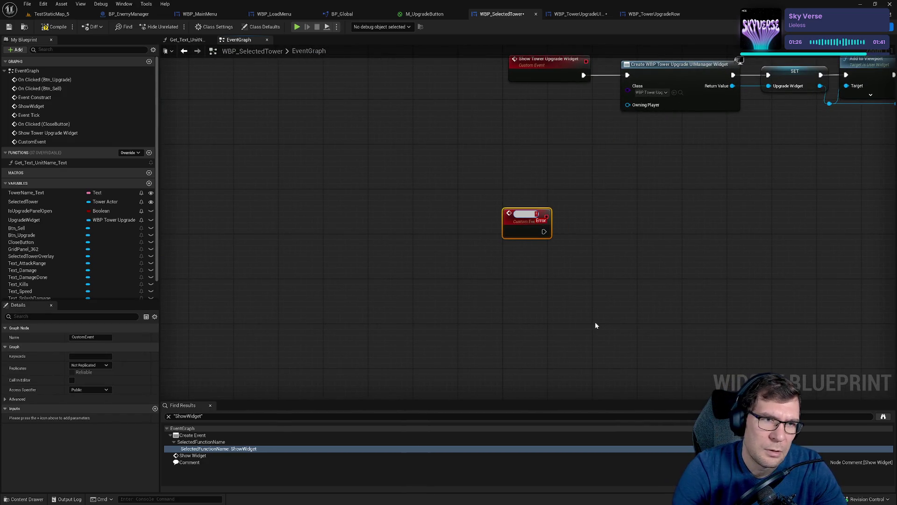
{"action": "type", "text": "ade Widg"}
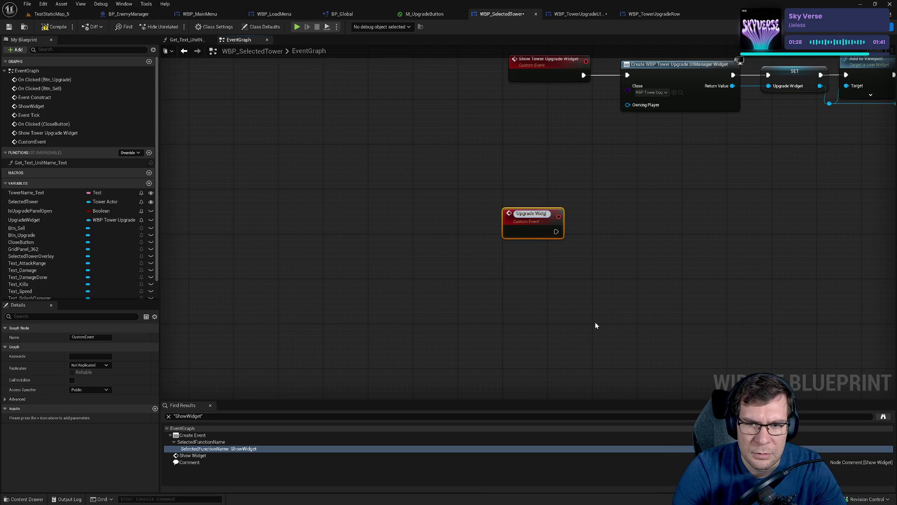
{"action": "type", "text": "et Closed"}
{"action": "key", "text": "Return"}
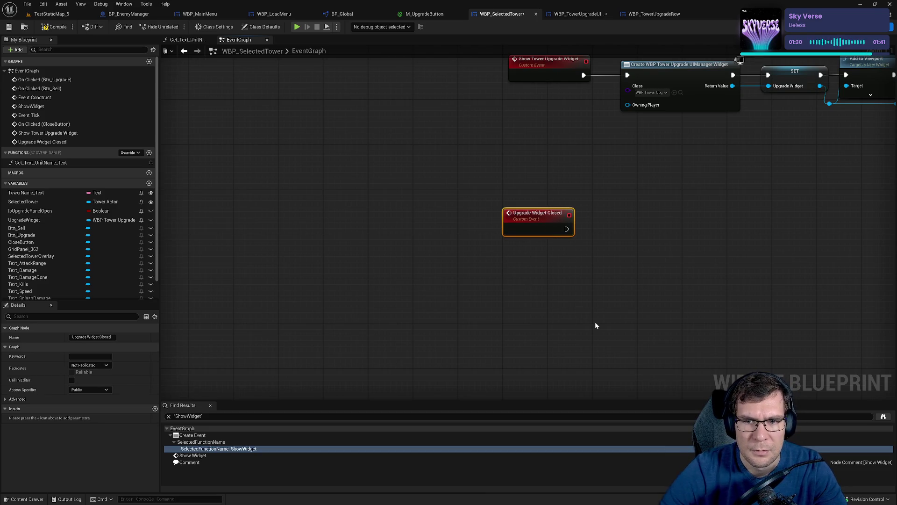
Tidy the Upgrade Widget Closed node's position and save the blueprint
{"action": "left_click_drag", "start_coordinate": [595, 324], "coordinate": [574, 344]}
{"action": "left_click_drag", "start_coordinate": [487, 313], "coordinate": [487, 295]}
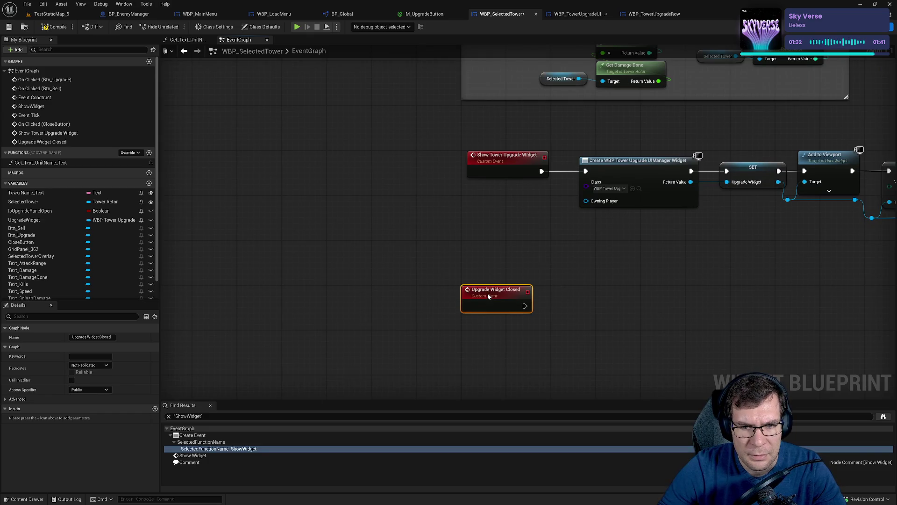
{"action": "left_click", "coordinate": [331, 176]}
{"action": "left_click", "coordinate": [10, 28]}
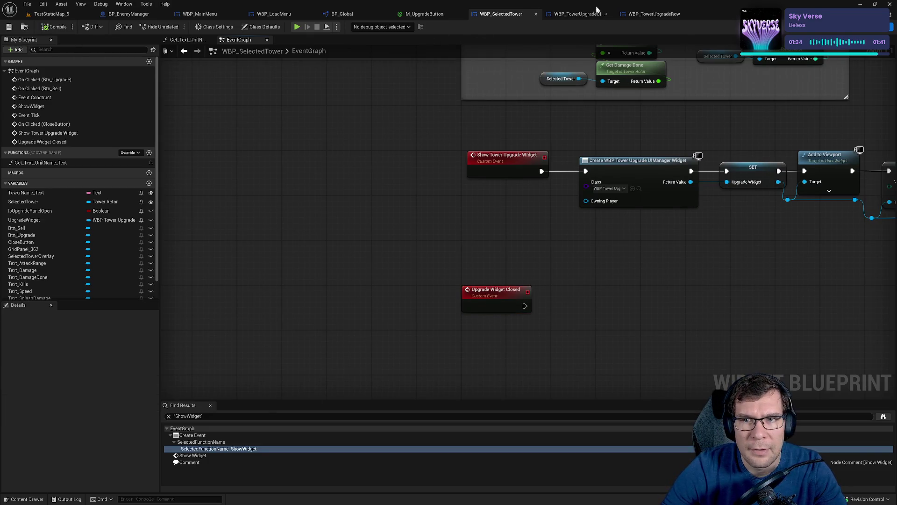
In WBP_TowerUpgradeUIManager, move the Call Close Called node below Attempt Upgrade
{"action": "left_click", "coordinate": [596, 11]}
{"action": "left_click_drag", "start_coordinate": [591, 318], "coordinate": [495, 292]}
{"action": "scroll", "coordinate": [537, 285], "scroll_direction": "down", "scroll_amount": 5}
{"action": "mouse_move", "coordinate": [567, 278]}
{"action": "left_mouse_down"}
{"action": "mouse_move", "coordinate": [460, 189]}
{"action": "mouse_move", "coordinate": [429, 196]}
{"action": "mouse_move", "coordinate": [512, 260]}
{"action": "mouse_move", "coordinate": [540, 371]}
{"action": "mouse_move", "coordinate": [536, 172]}
{"action": "left_mouse_up"}
{"action": "scroll", "coordinate": [429, 196], "scroll_direction": "up", "scroll_amount": 5}
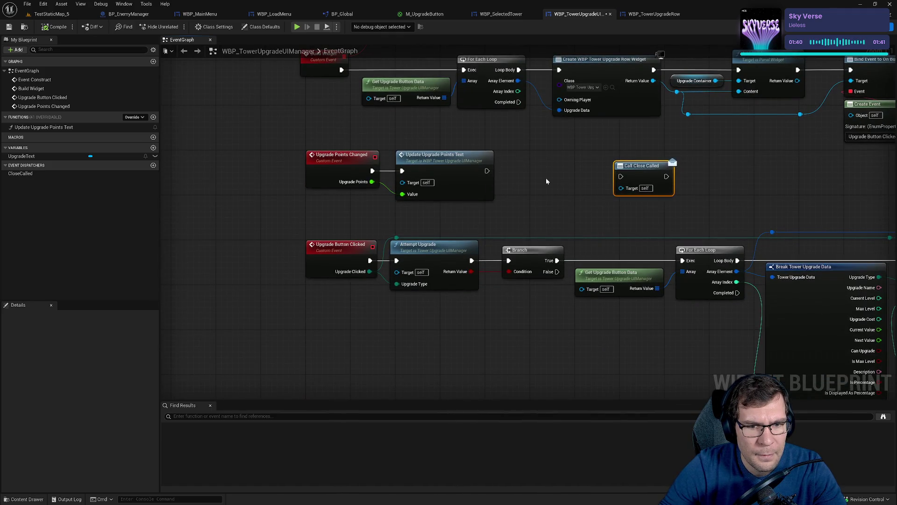
{"action": "mouse_move", "coordinate": [624, 171]}
{"action": "left_mouse_down"}
{"action": "mouse_move", "coordinate": [546, 328]}
{"action": "mouse_move", "coordinate": [484, 348]}
{"action": "left_mouse_up"}
{"action": "scroll", "coordinate": [483, 317], "scroll_direction": "down", "scroll_amount": 3}
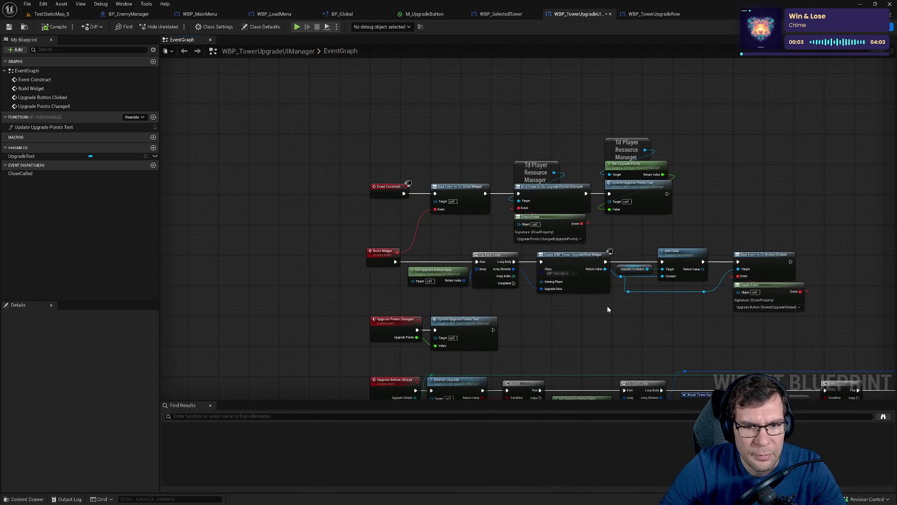
In the Designer, inspect the CloseButton's properties and the panel's background image
{"action": "left_click", "coordinate": [835, 31]}
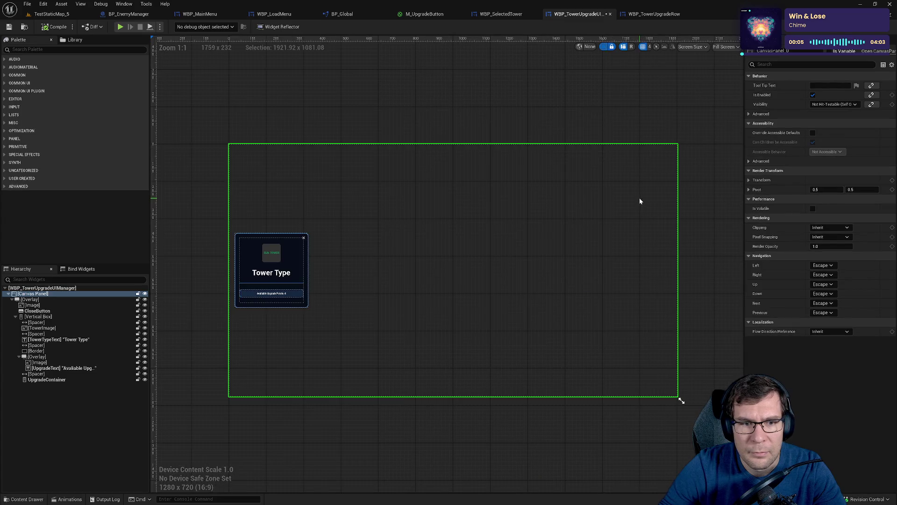
{"action": "left_click", "coordinate": [304, 239]}
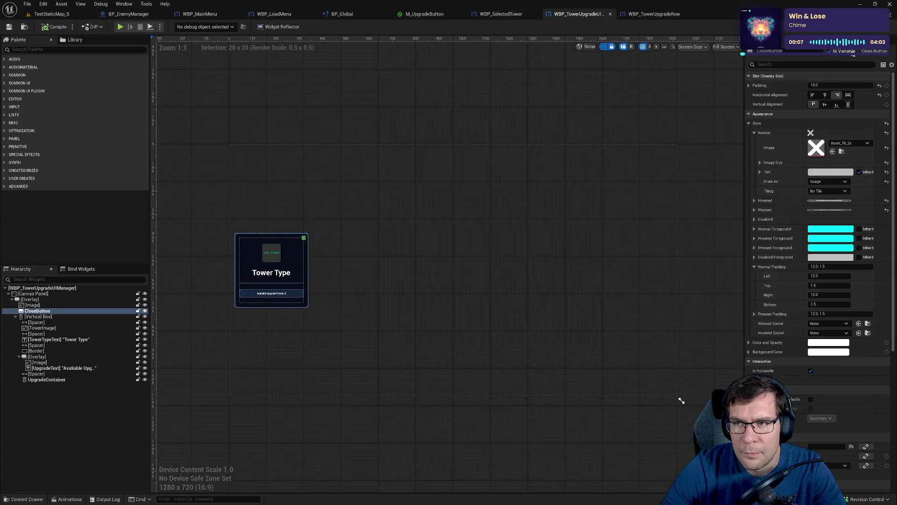
{"action": "scroll", "coordinate": [799, 336], "scroll_direction": "down", "scroll_amount": 5}
{"action": "scroll", "coordinate": [811, 358], "scroll_direction": "up", "scroll_amount": 5}
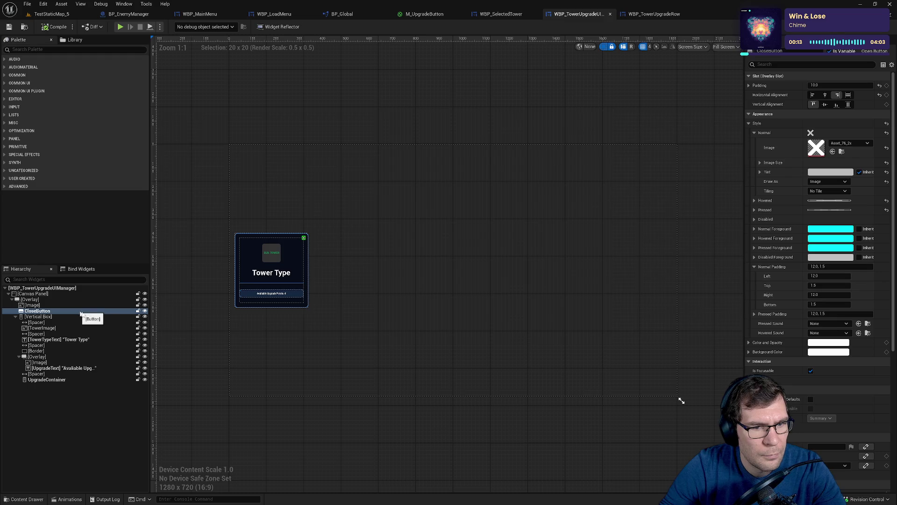
{"action": "scroll", "coordinate": [742, 357], "scroll_direction": "down", "scroll_amount": 4}
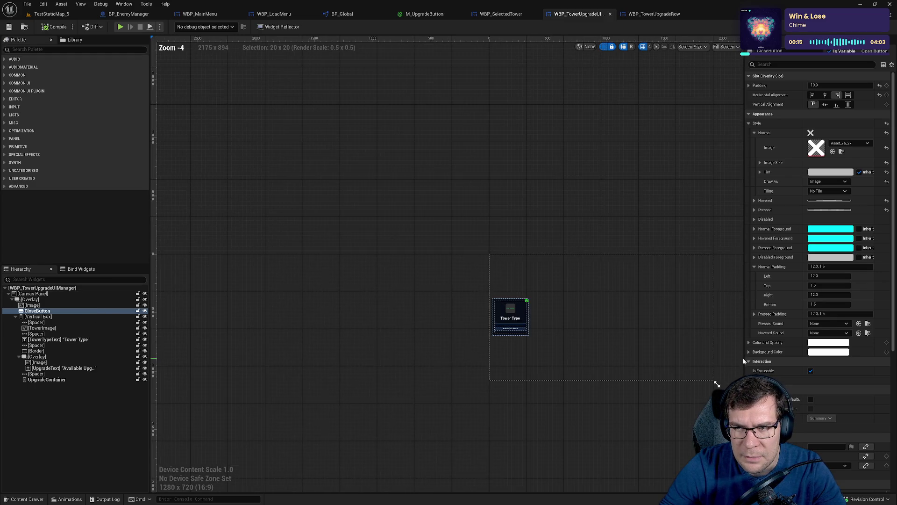
{"action": "scroll", "coordinate": [651, 334], "scroll_direction": "up", "scroll_amount": 6}
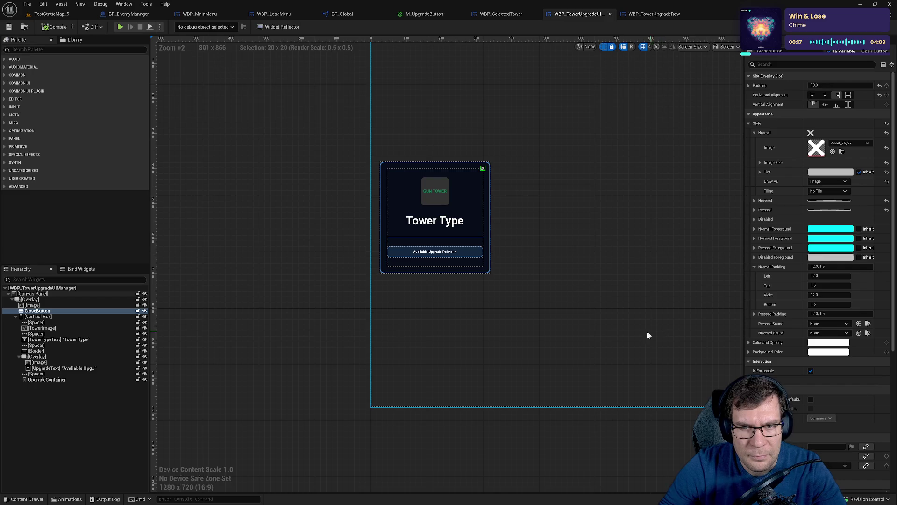
{"action": "scroll", "coordinate": [646, 335], "scroll_direction": "down", "scroll_amount": 4}
{"action": "scroll", "coordinate": [637, 310], "scroll_direction": "up", "scroll_amount": 4}
{"action": "scroll", "coordinate": [827, 315], "scroll_direction": "down", "scroll_amount": 5}
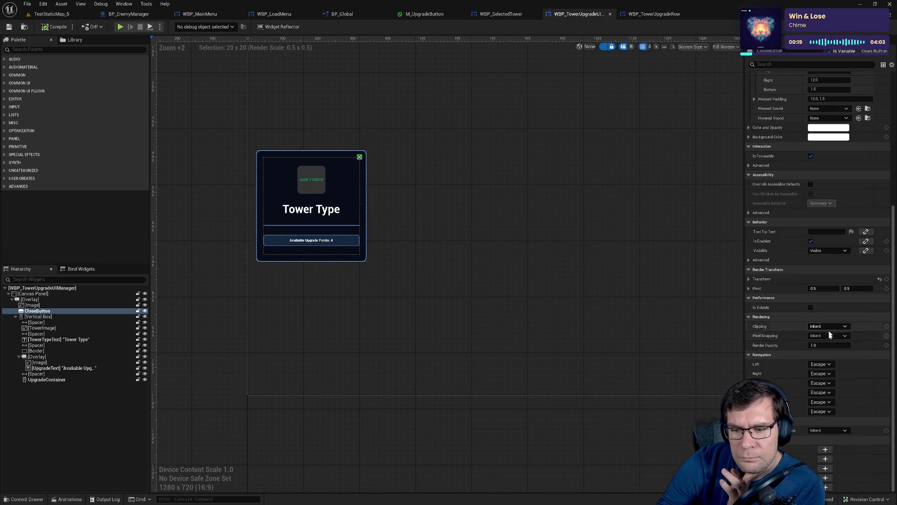
{"action": "scroll", "coordinate": [825, 417], "scroll_direction": "up", "scroll_amount": 4}
{"action": "scroll", "coordinate": [824, 413], "scroll_direction": "up", "scroll_amount": 10}
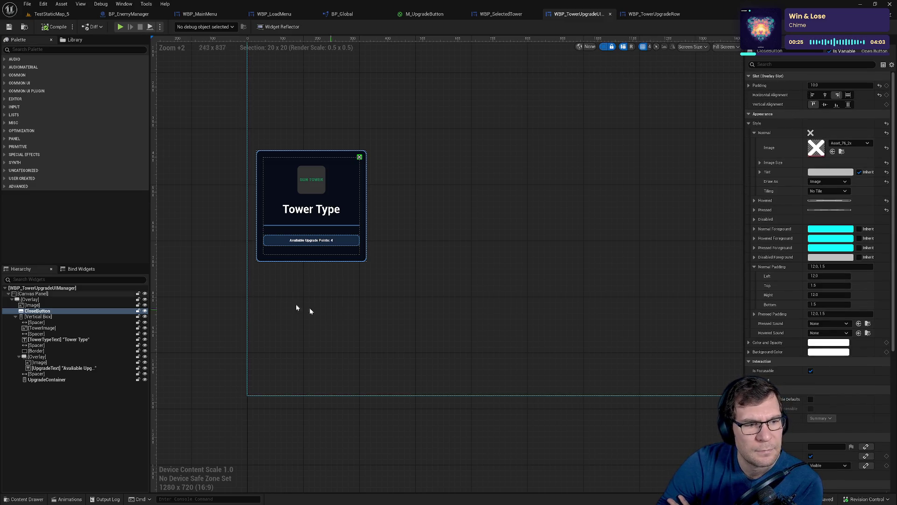
{"action": "left_click", "coordinate": [39, 305]}
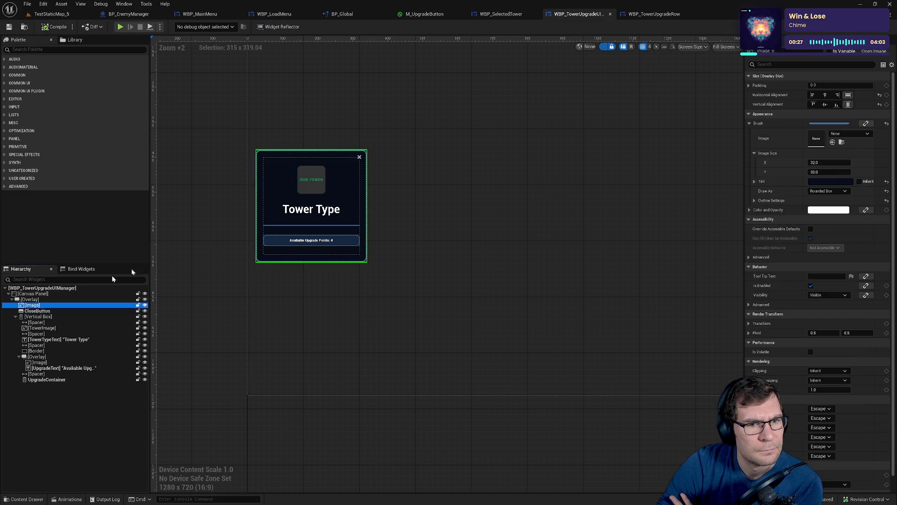
Review the CloseButton, text and vertical box bindings, then open TowerUpgradeUIManager.h in the IDE
{"action": "left_click", "coordinate": [878, 26]}
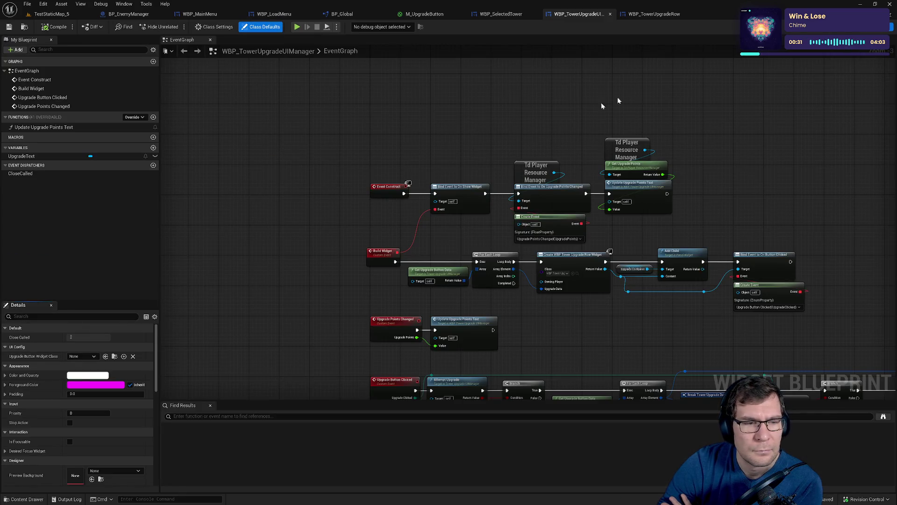
{"action": "left_click", "coordinate": [847, 27]}
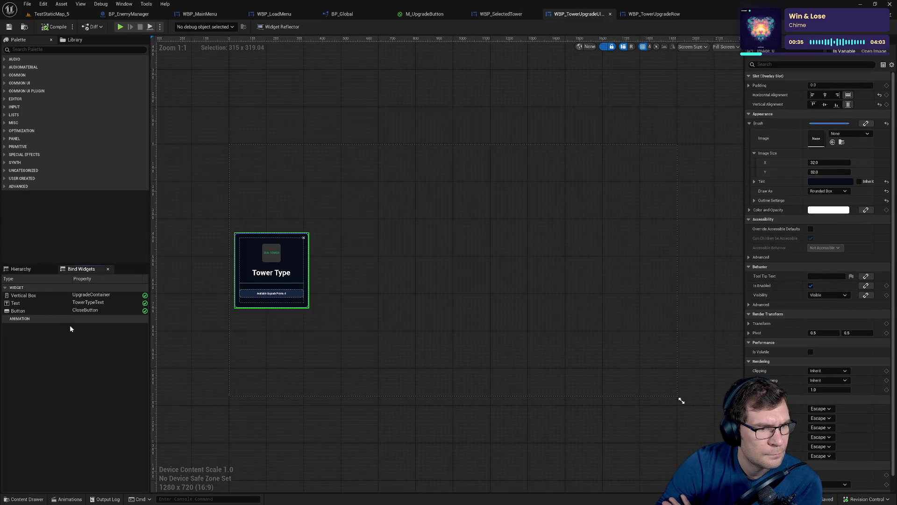
{"action": "left_click", "coordinate": [74, 312]}
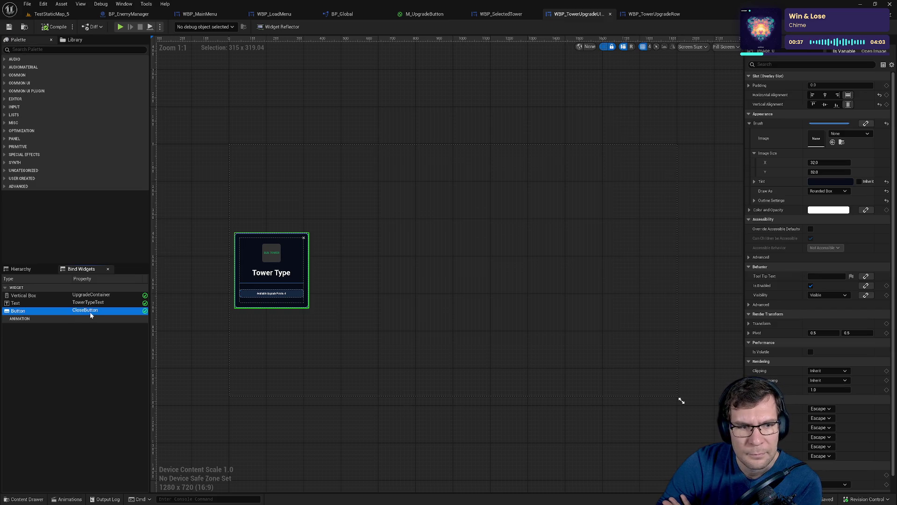
{"action": "left_click", "coordinate": [87, 302]}
{"action": "left_click", "coordinate": [89, 295]}
{"action": "left_click", "coordinate": [94, 310]}
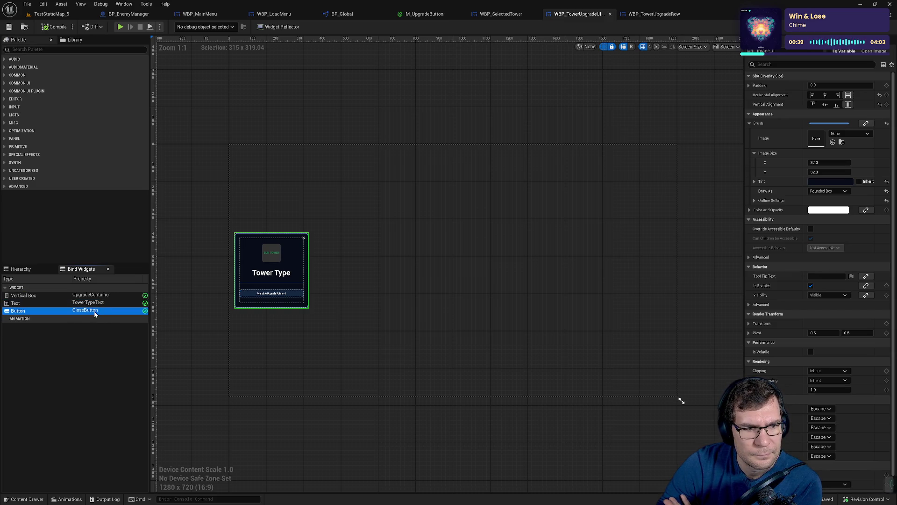
{"action": "key", "text": "alt+Tab"}
{"action": "scroll", "coordinate": [395, 250], "scroll_direction": "down", "scroll_amount": 8}
Jump from OnCloseButtonClicked's declaration to its .cpp definition and back, then return to Unreal
{"action": "scroll", "coordinate": [395, 250], "scroll_direction": "down", "scroll_amount": 20}
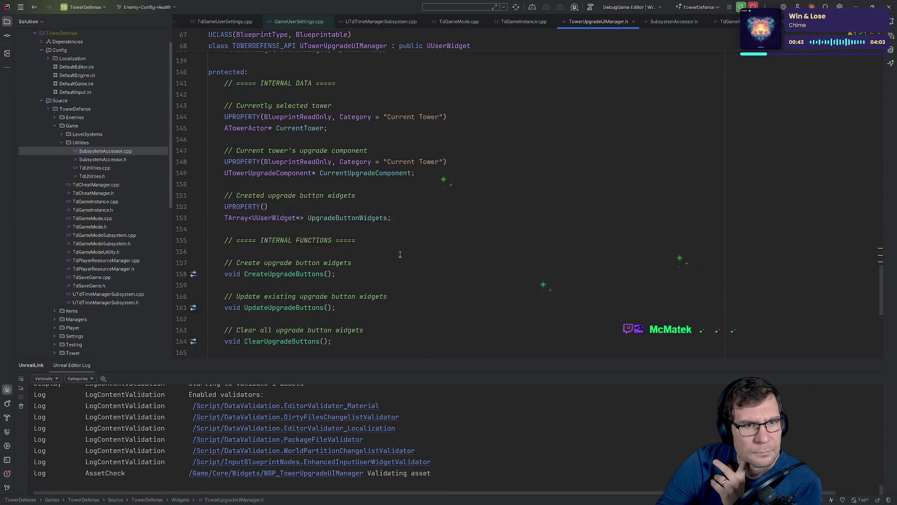
{"action": "scroll", "coordinate": [400, 254], "scroll_direction": "down", "scroll_amount": 1}
{"action": "scroll", "coordinate": [400, 254], "scroll_direction": "down", "scroll_amount": 5}
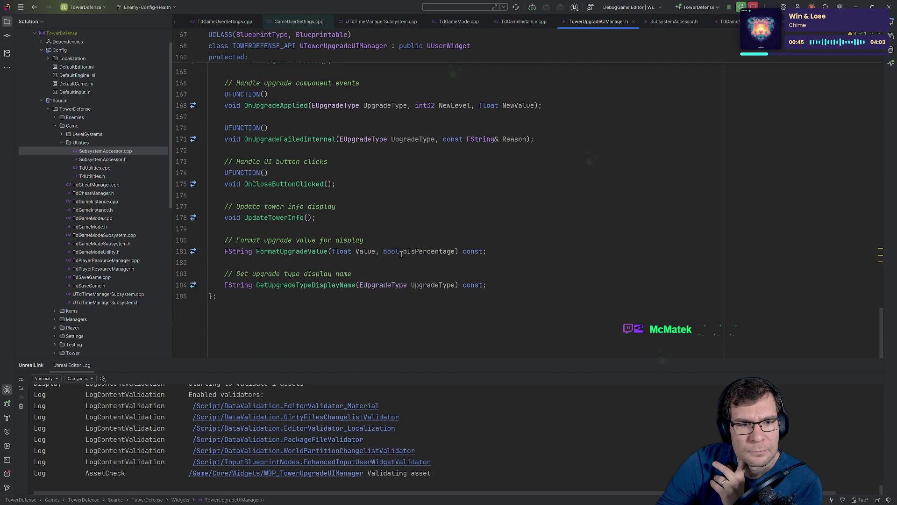
{"action": "double_click", "coordinate": [279, 185]}
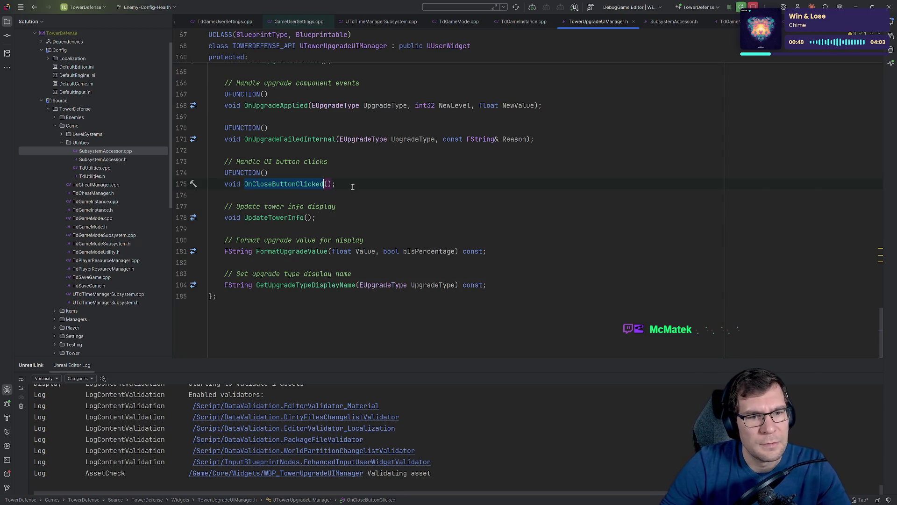
{"action": "left_click", "coordinate": [293, 185], "text": "ctrl"}
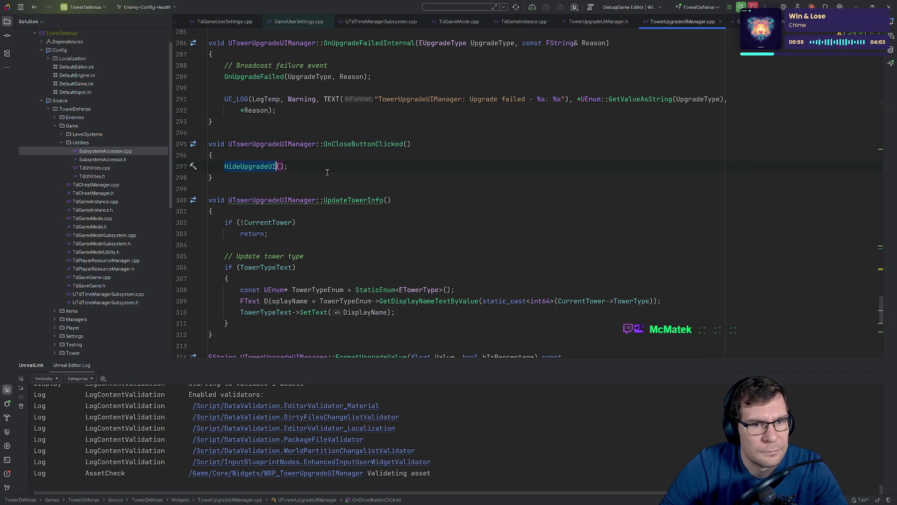
{"action": "key", "text": "ctrl+alt+Left"}
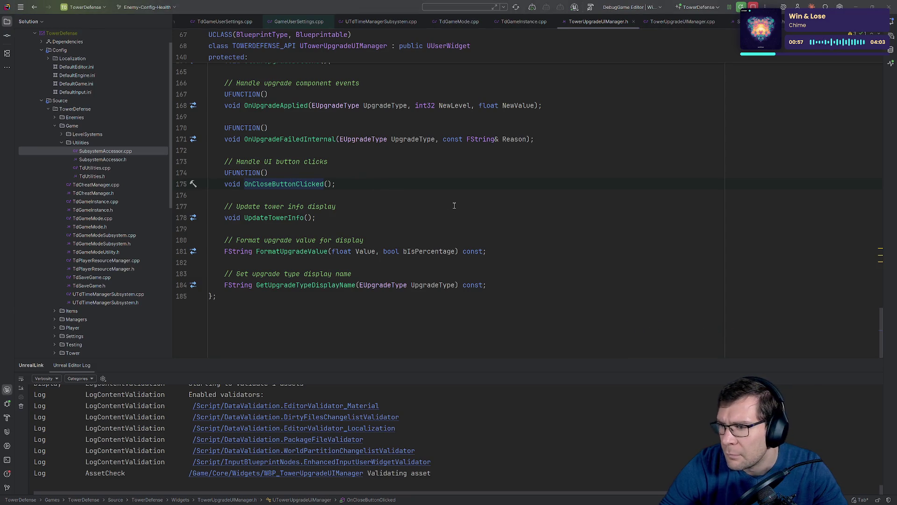
{"action": "key", "text": "alt+Tab"}
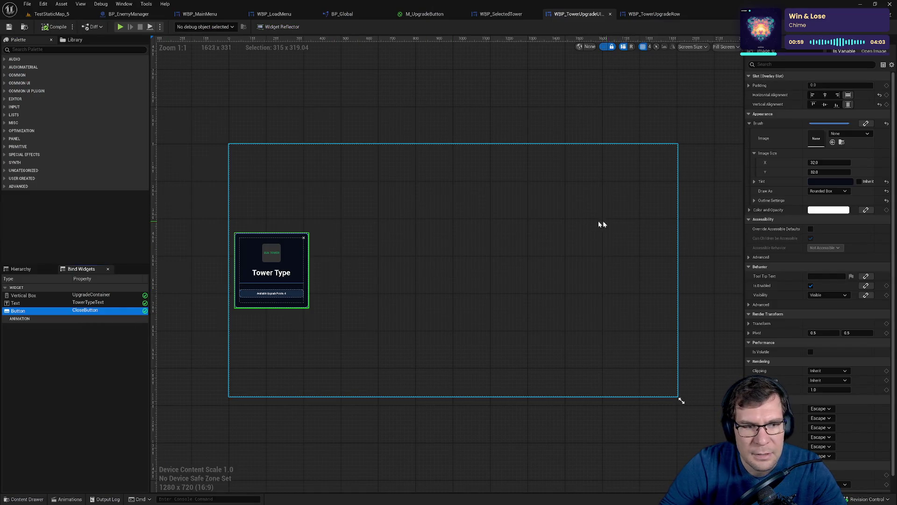
Add an On Clicked (CloseButton) event and wire it into Call Close Called
{"action": "scroll", "coordinate": [308, 282], "scroll_direction": "up", "scroll_amount": 6}
{"action": "left_click", "coordinate": [520, 166]}
{"action": "scroll", "coordinate": [818, 234], "scroll_direction": "down", "scroll_amount": 5}
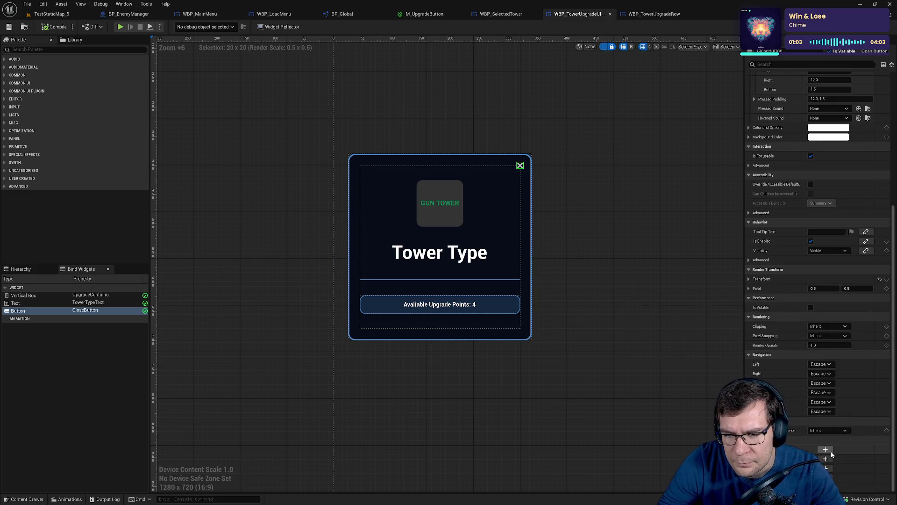
{"action": "left_click", "coordinate": [823, 449]}
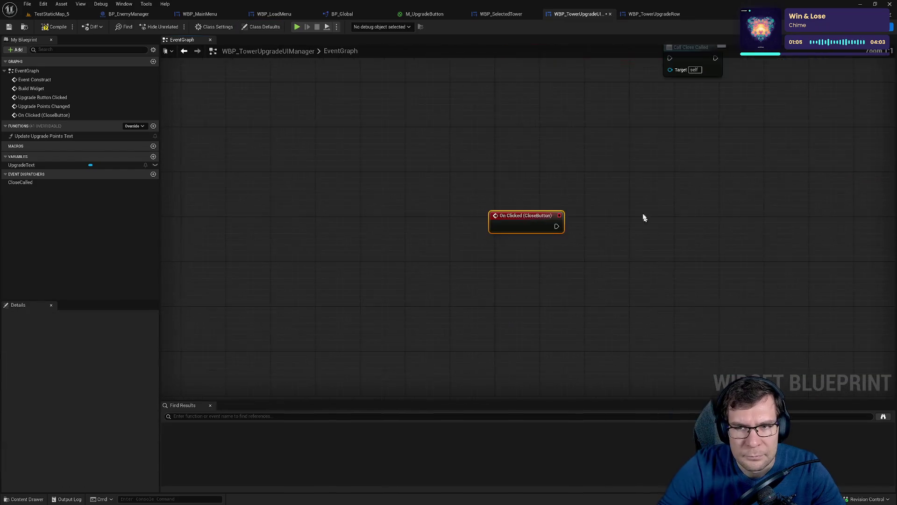
{"action": "left_click", "coordinate": [639, 170]}
{"action": "mouse_move", "coordinate": [505, 348]}
{"action": "left_mouse_down"}
{"action": "mouse_move", "coordinate": [520, 352]}
{"action": "mouse_move", "coordinate": [616, 181]}
{"action": "mouse_move", "coordinate": [575, 337]}
{"action": "mouse_move", "coordinate": [563, 340]}
{"action": "left_mouse_up"}
{"action": "left_click_drag", "start_coordinate": [482, 338], "coordinate": [488, 254]}
{"action": "left_click", "coordinate": [534, 193]}
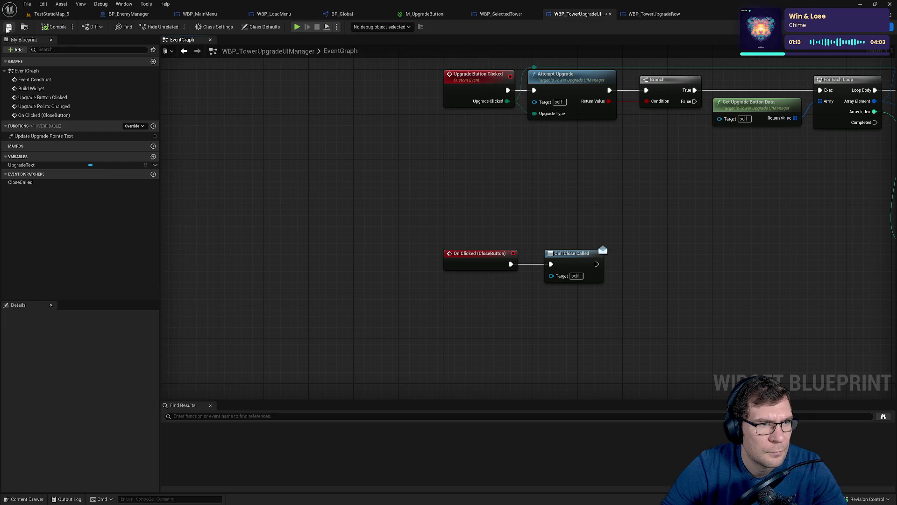
In WBP_SelectedTower's graph, review the Bind Event to Close Called and Upgrade Widget Closed nodes
{"action": "left_click", "coordinate": [503, 14]}
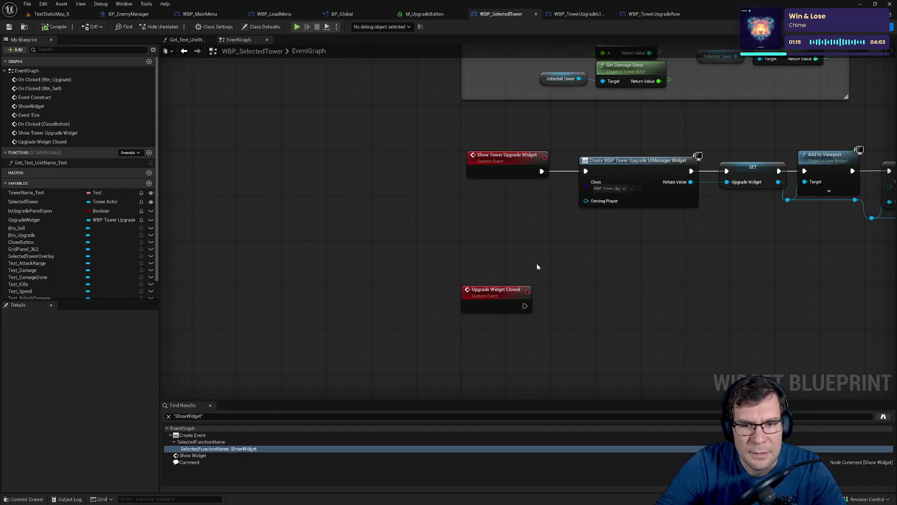
{"action": "left_click_drag", "start_coordinate": [538, 266], "coordinate": [457, 225]}
{"action": "left_click_drag", "start_coordinate": [501, 192], "coordinate": [499, 209]}
{"action": "left_click_drag", "start_coordinate": [594, 195], "coordinate": [302, 232]}
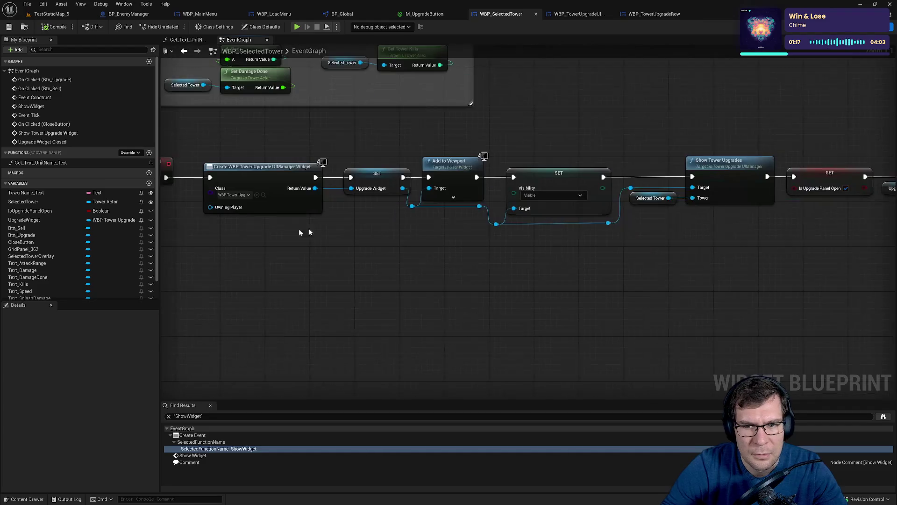
{"action": "left_click_drag", "start_coordinate": [718, 235], "coordinate": [421, 212]}
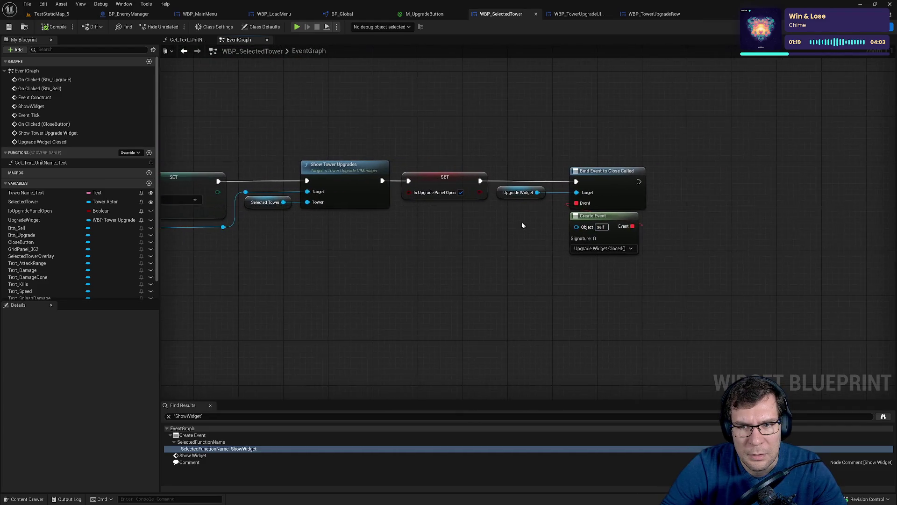
{"action": "left_click_drag", "start_coordinate": [523, 225], "coordinate": [799, 248]}
{"action": "left_click_drag", "start_coordinate": [327, 233], "coordinate": [517, 245]}
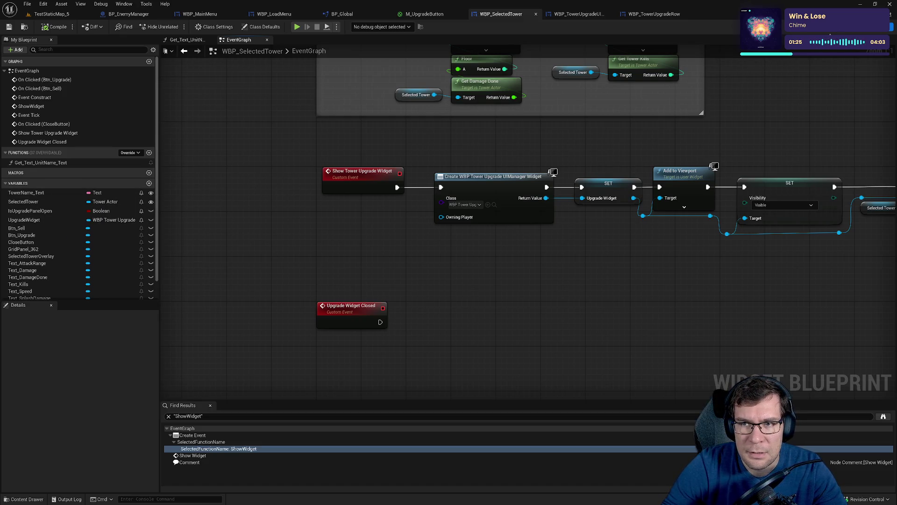
In the Designer hierarchy, locate SelectedTowerOverlay as the widget wrapping the tower panel
{"action": "left_click", "coordinate": [830, 34]}
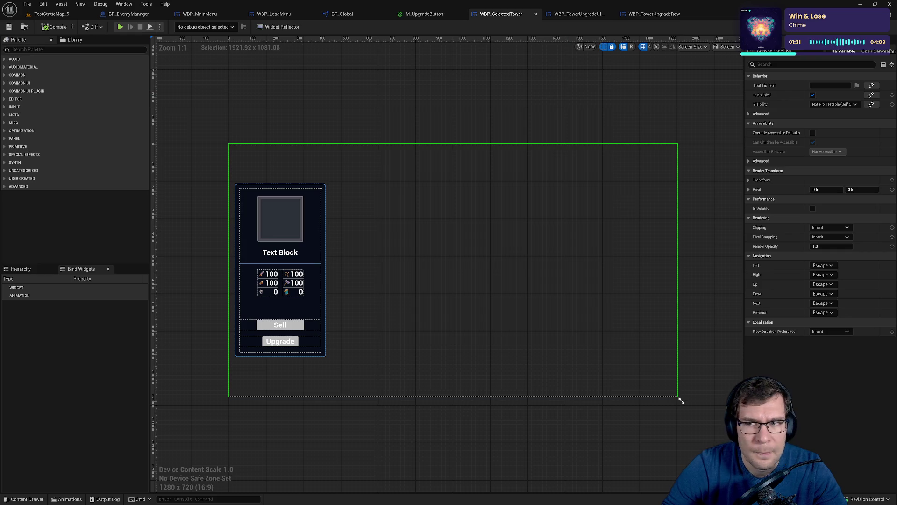
{"action": "left_click", "coordinate": [321, 210]}
{"action": "left_click", "coordinate": [26, 271]}
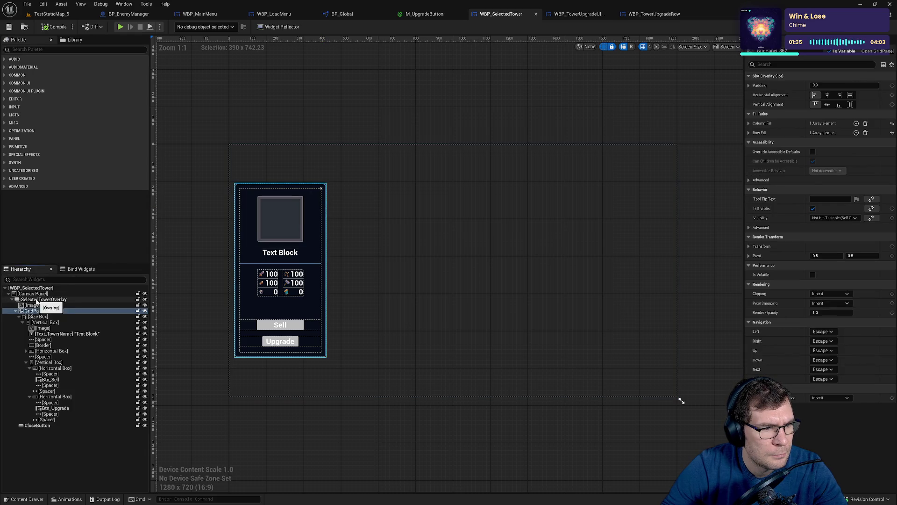
{"action": "left_click", "coordinate": [33, 294]}
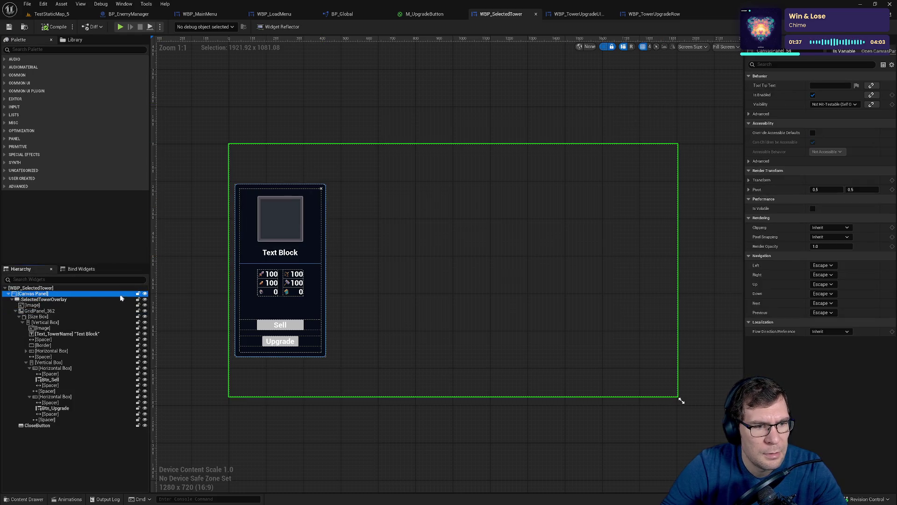
{"action": "left_click", "coordinate": [64, 298]}
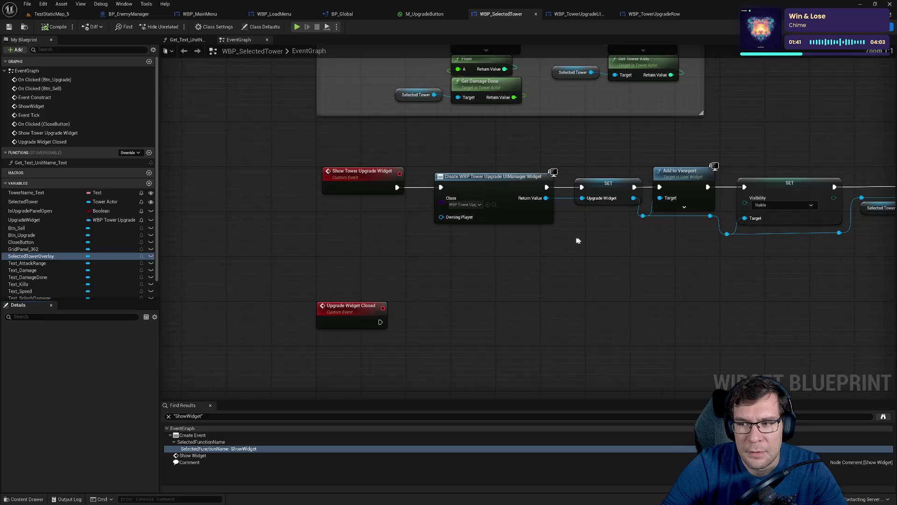
Add a Selected Tower Overlay getter feeding Set Visibility set to Collapsed
{"action": "key", "text": "ctrl+shift+g"}
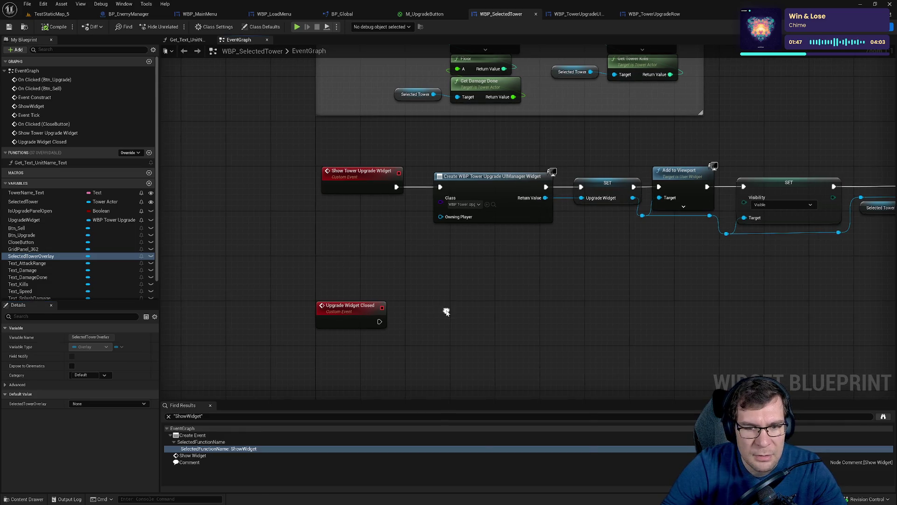
{"action": "right_click", "coordinate": [447, 313]}
{"action": "type", "text": "selecte tower"}
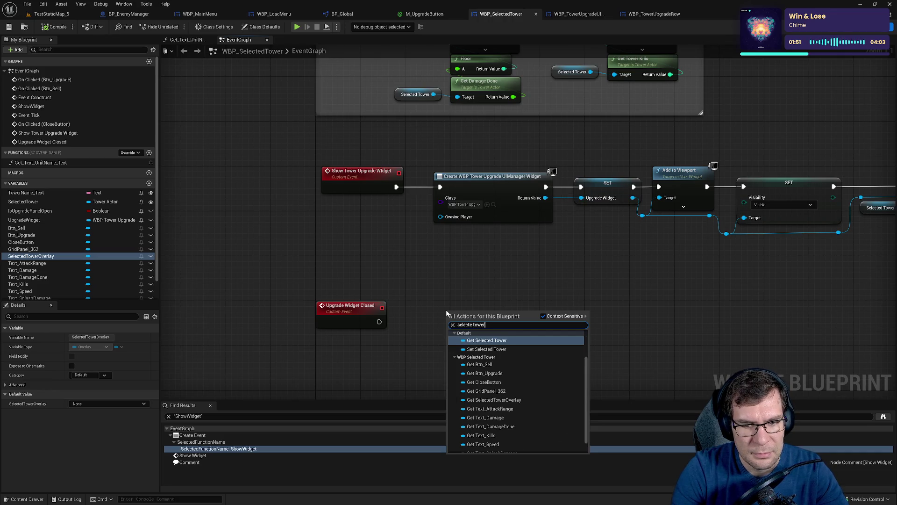
{"action": "type", "text": " ove"}
{"action": "key", "text": "Return"}
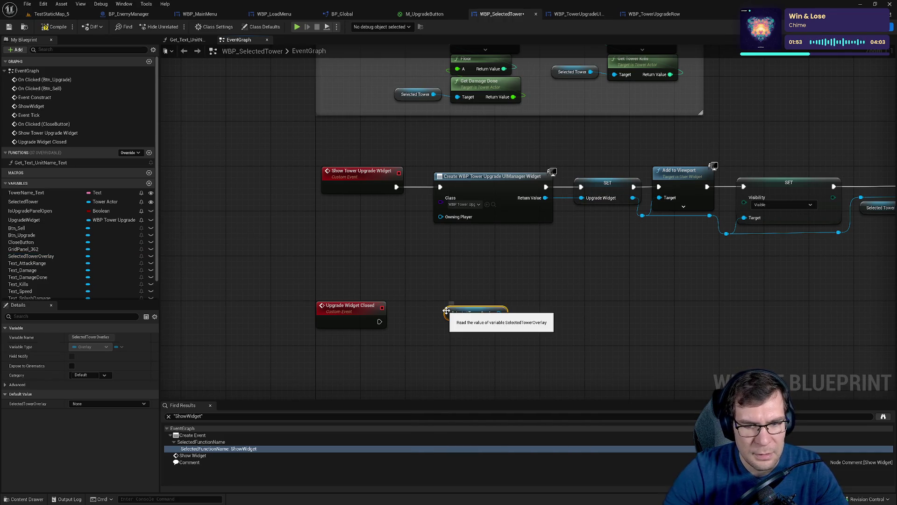
{"action": "left_click_drag", "start_coordinate": [499, 313], "coordinate": [540, 309]}
{"action": "type", "text": "set vis"}
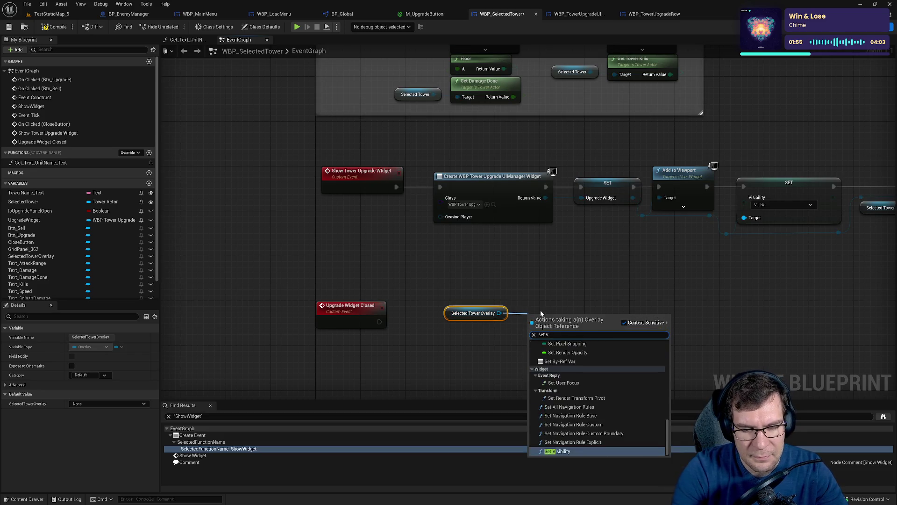
{"action": "key", "text": "Return"}
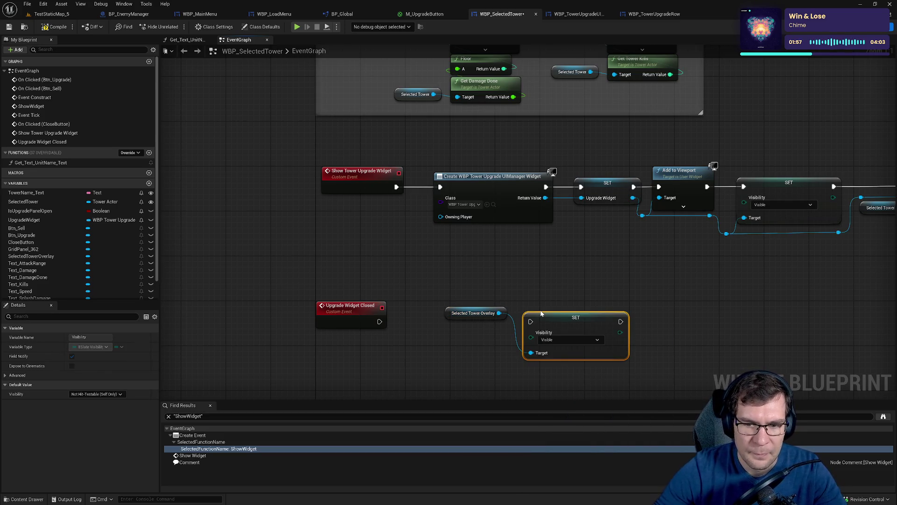
{"action": "left_click", "coordinate": [565, 338]}
{"action": "left_click", "coordinate": [546, 356]}
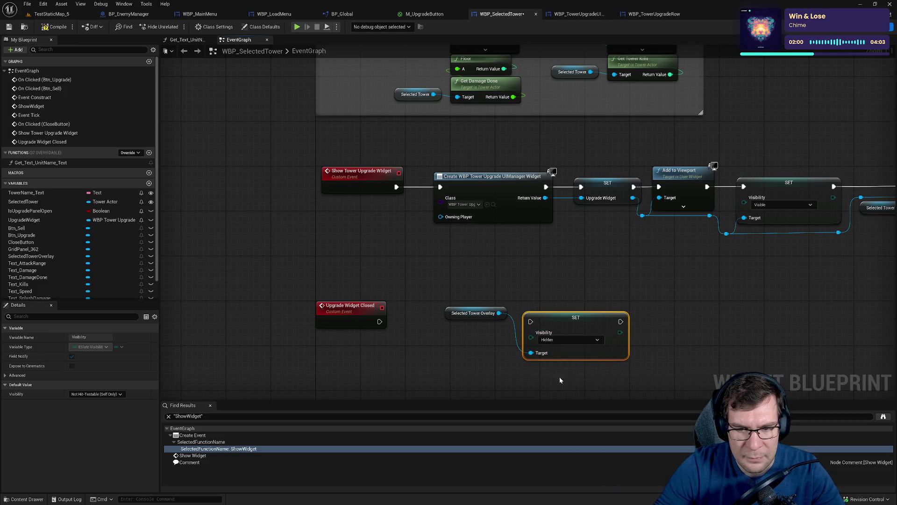
{"action": "left_click", "coordinate": [554, 341]}
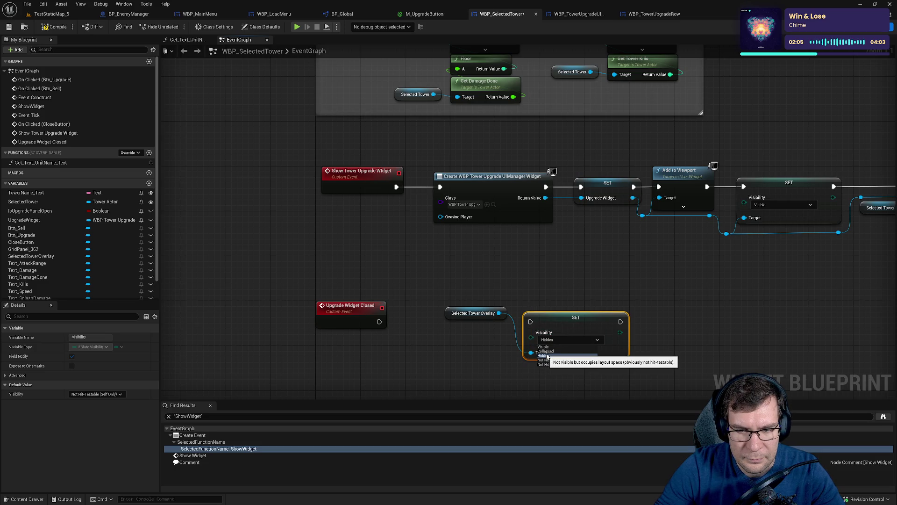
{"action": "left_click", "coordinate": [546, 351]}
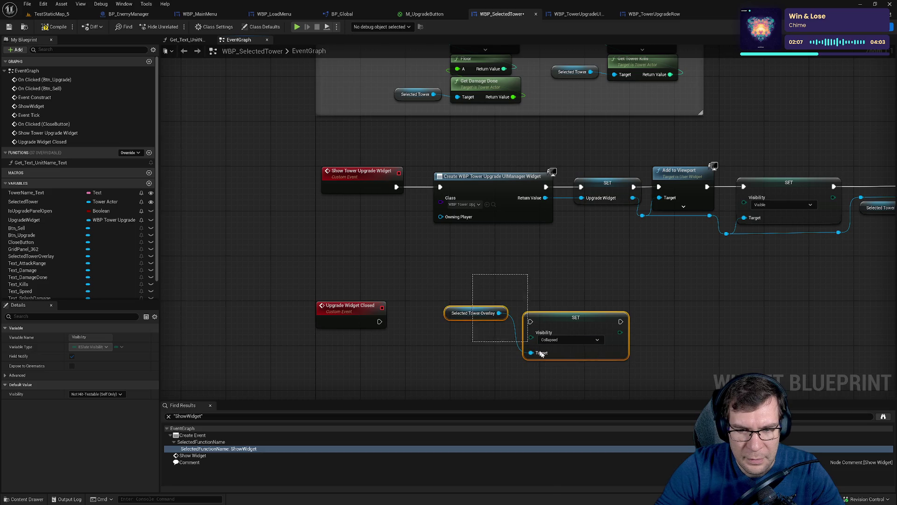
{"action": "key", "text": "q"}
Duplicate the overlay and Set Visibility pair and set the copy to Visible
{"action": "mouse_move", "coordinate": [388, 244]}
{"action": "left_mouse_down"}
{"action": "mouse_move", "coordinate": [467, 280]}
{"action": "mouse_move", "coordinate": [574, 354]}
{"action": "left_mouse_up"}
{"action": "key", "text": "ctrl+c"}
{"action": "key", "text": "ctrl+v"}
{"action": "left_click", "coordinate": [311, 311]}
{"action": "left_click", "coordinate": [534, 319]}
{"action": "scroll", "coordinate": [391, 295], "scroll_direction": "down", "scroll_amount": 3}
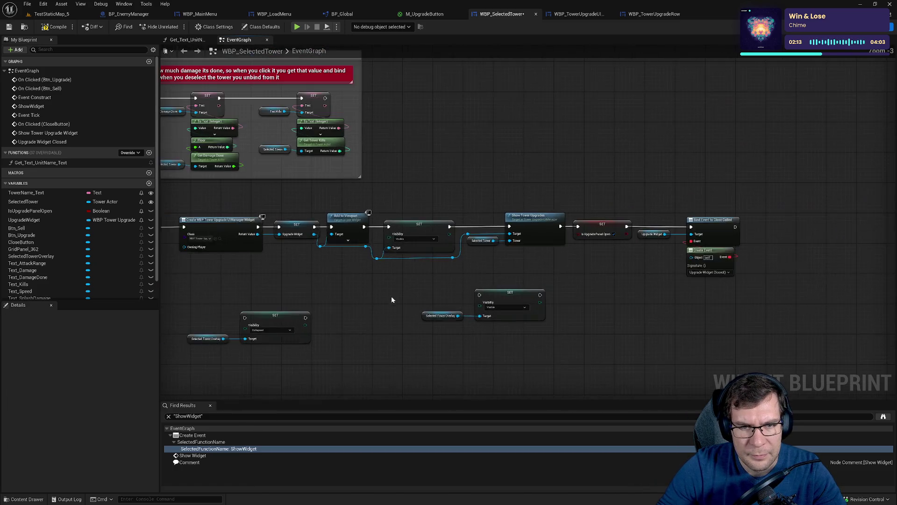
Wire Upgrade Widget Closed into the Visible overlay SET and tuck its getter beneath it
{"action": "mouse_move", "coordinate": [444, 351]}
{"action": "left_mouse_down"}
{"action": "mouse_move", "coordinate": [377, 305]}
{"action": "mouse_move", "coordinate": [573, 173]}
{"action": "mouse_move", "coordinate": [631, 113]}
{"action": "left_mouse_up"}
{"action": "left_click_drag", "start_coordinate": [570, 290], "coordinate": [696, 323]}
{"action": "mouse_move", "coordinate": [661, 293]}
{"action": "left_mouse_down"}
{"action": "mouse_move", "coordinate": [358, 311]}
{"action": "mouse_move", "coordinate": [446, 304]}
{"action": "left_mouse_up"}
{"action": "left_click_drag", "start_coordinate": [293, 317], "coordinate": [416, 309]}
{"action": "left_click_drag", "start_coordinate": [333, 292], "coordinate": [479, 364]}
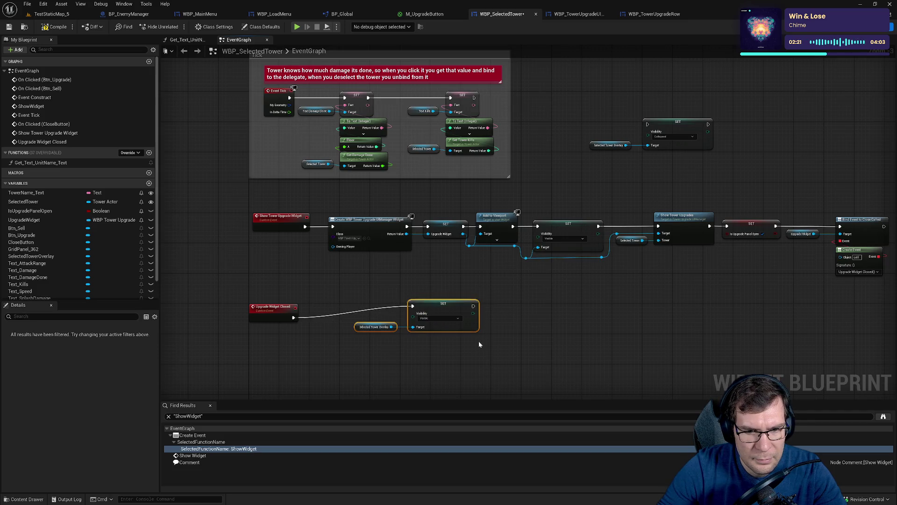
{"action": "mouse_move", "coordinate": [442, 310]}
{"action": "left_mouse_down"}
{"action": "mouse_move", "coordinate": [385, 318]}
{"action": "mouse_move", "coordinate": [394, 321]}
{"action": "left_mouse_up"}
{"action": "left_click", "coordinate": [286, 356]}
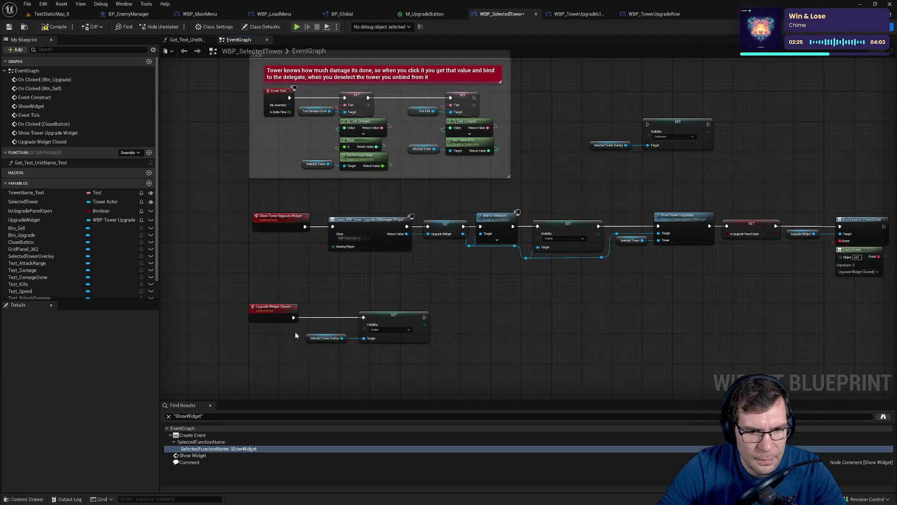
{"action": "left_click", "coordinate": [308, 338]}
{"action": "left_click_drag", "start_coordinate": [309, 337], "coordinate": [366, 351]}
{"action": "left_click", "coordinate": [394, 319], "text": "shift"}
{"action": "left_click_drag", "start_coordinate": [394, 319], "coordinate": [345, 318]}
Connect Bind Event to the Collapsed overlay SET, tidy the nodes, then save and start Play-In-Editor
{"action": "left_click_drag", "start_coordinate": [444, 144], "coordinate": [797, 261]}
{"action": "mouse_move", "coordinate": [636, 247]}
{"action": "left_mouse_down"}
{"action": "mouse_move", "coordinate": [751, 262]}
{"action": "mouse_move", "coordinate": [733, 246]}
{"action": "left_mouse_up"}
{"action": "left_click", "coordinate": [783, 264]}
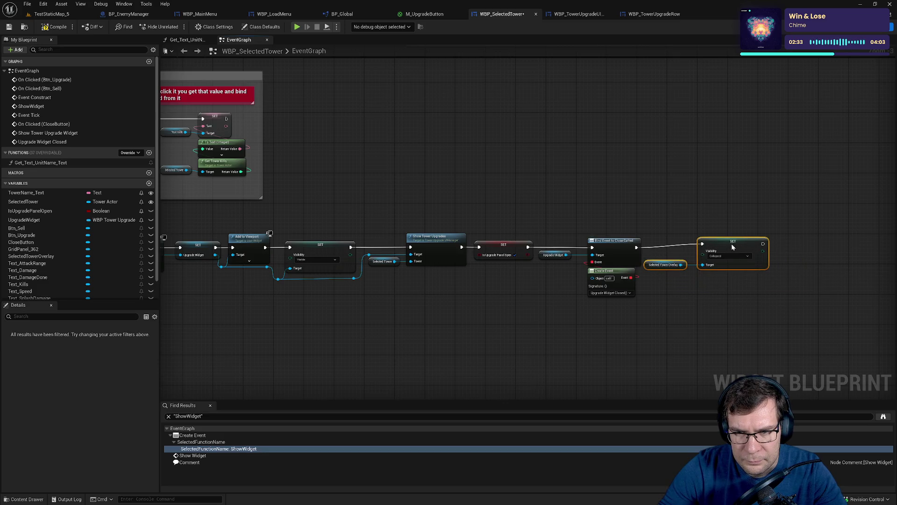
{"action": "left_click", "coordinate": [665, 265]}
{"action": "mouse_move", "coordinate": [665, 265]}
{"action": "left_mouse_down"}
{"action": "mouse_move", "coordinate": [697, 279]}
{"action": "mouse_move", "coordinate": [703, 273]}
{"action": "left_mouse_up"}
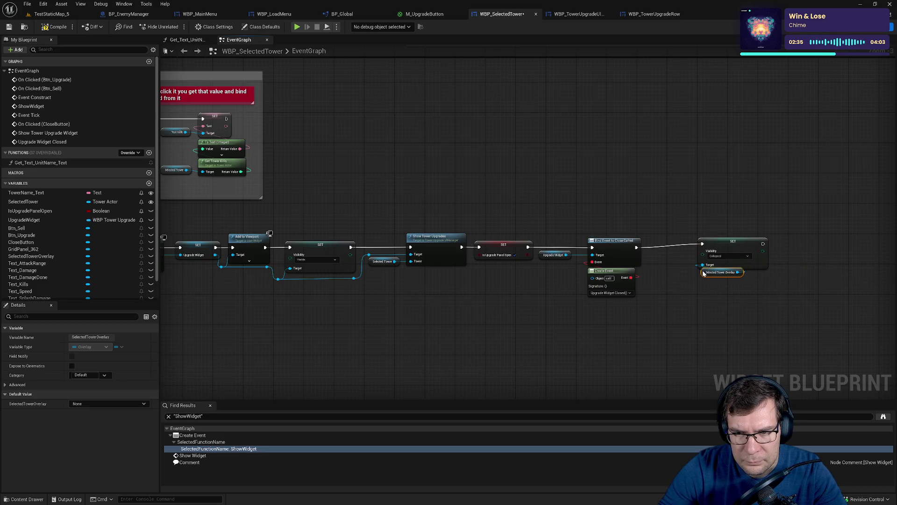
{"action": "left_click_drag", "start_coordinate": [696, 186], "coordinate": [769, 329]}
{"action": "left_click_drag", "start_coordinate": [723, 246], "coordinate": [688, 249]}
{"action": "left_click", "coordinate": [715, 225]}
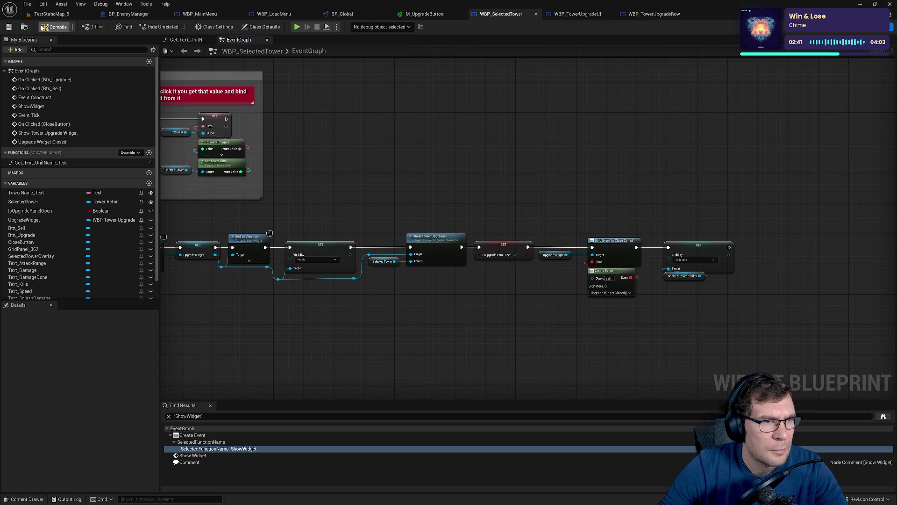
{"action": "left_click", "coordinate": [7, 27]}
{"action": "key", "text": "alt+p"}
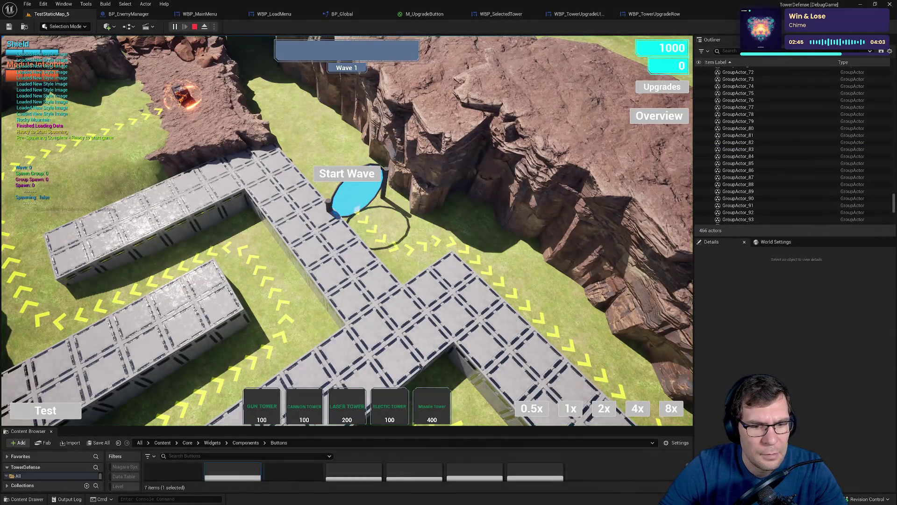
Place a Gun Tower, view its upgrade list and stats, close the panel, and stop playing
{"action": "left_click", "coordinate": [454, 270]}
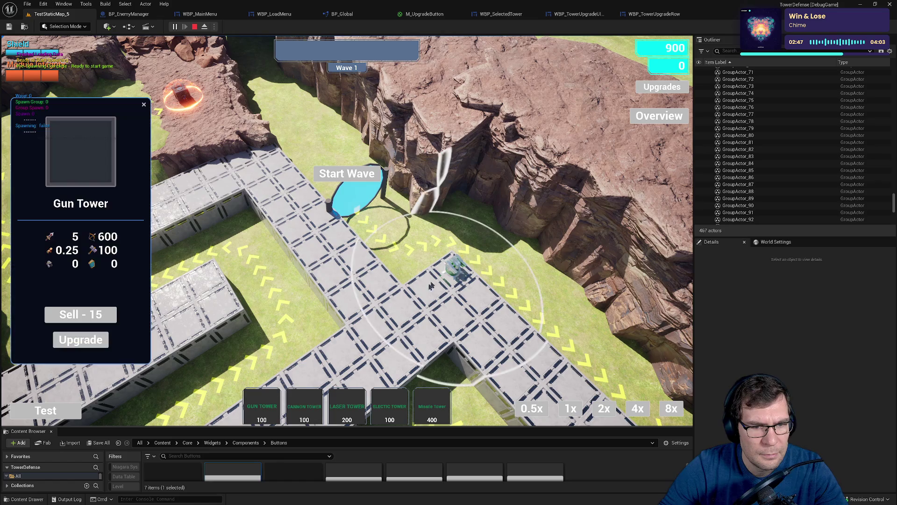
{"action": "left_click", "coordinate": [83, 339]}
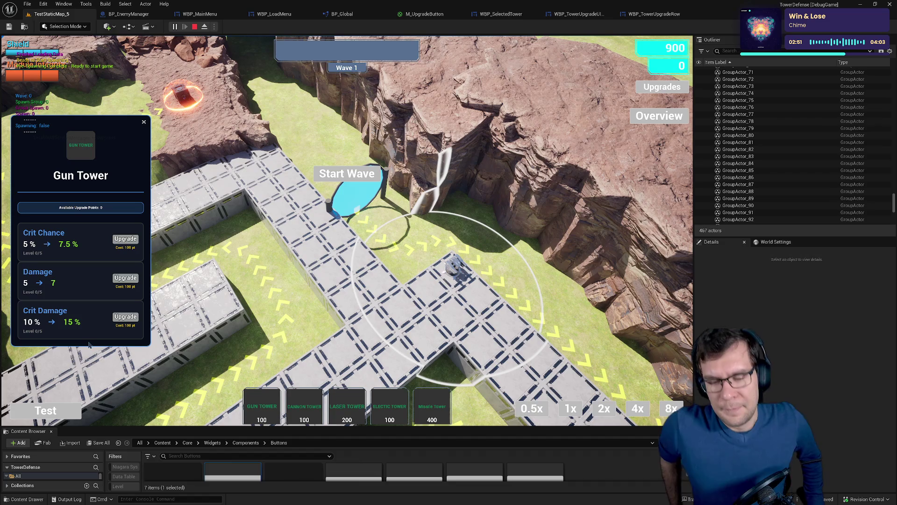
{"action": "left_click", "coordinate": [145, 123]}
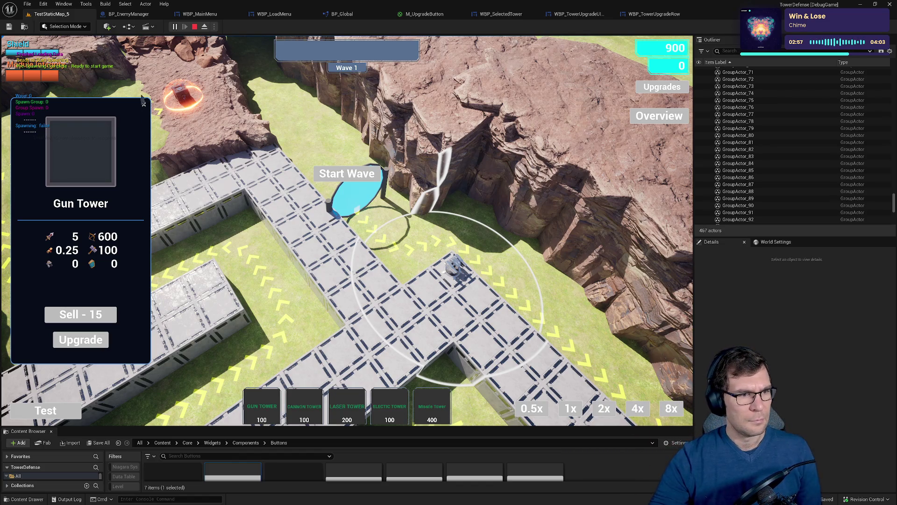
{"action": "left_click", "coordinate": [144, 107]}
{"action": "left_click", "coordinate": [194, 27]}
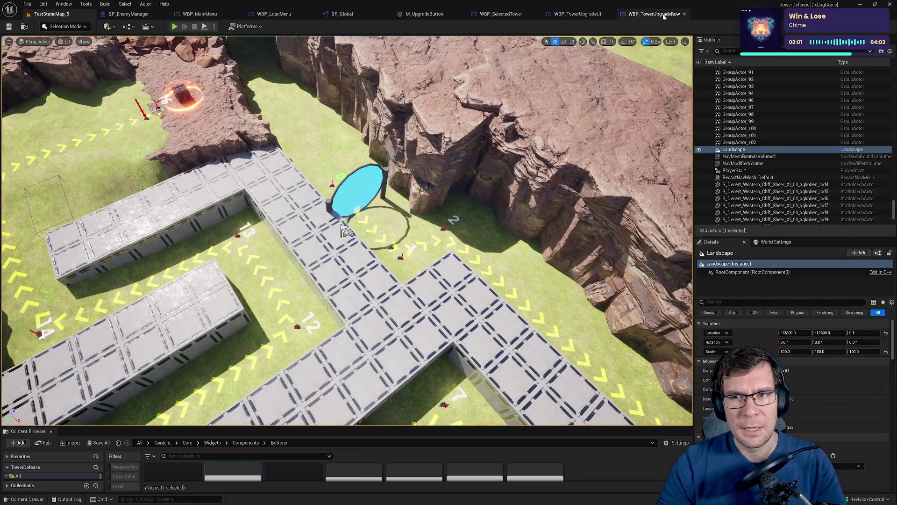
Browse WBP_TowerUpgradeRow and WBP_TowerUpgradeUIManager's graph and designer, then return to WBP_SelectedTower's Event Graph
{"action": "left_click", "coordinate": [664, 17]}
{"action": "left_click", "coordinate": [577, 16]}
{"action": "left_click", "coordinate": [500, 16]}
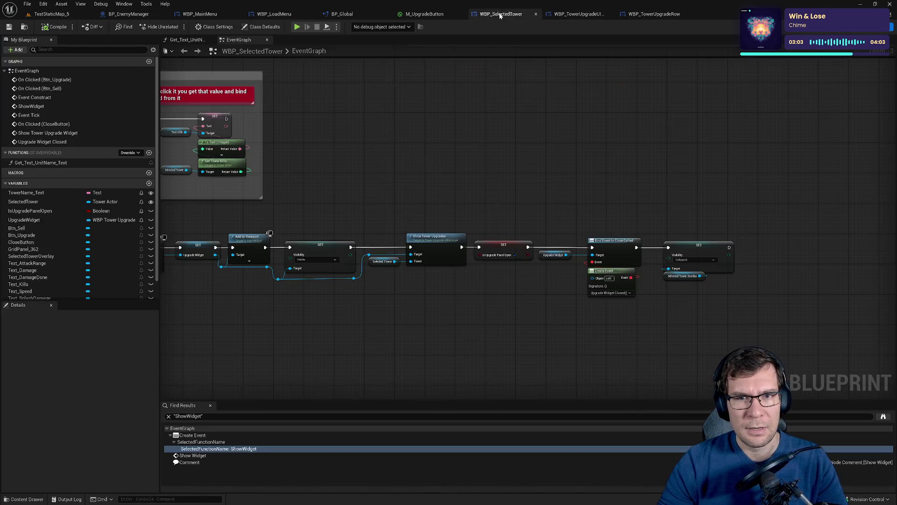
{"action": "left_click", "coordinate": [564, 14]}
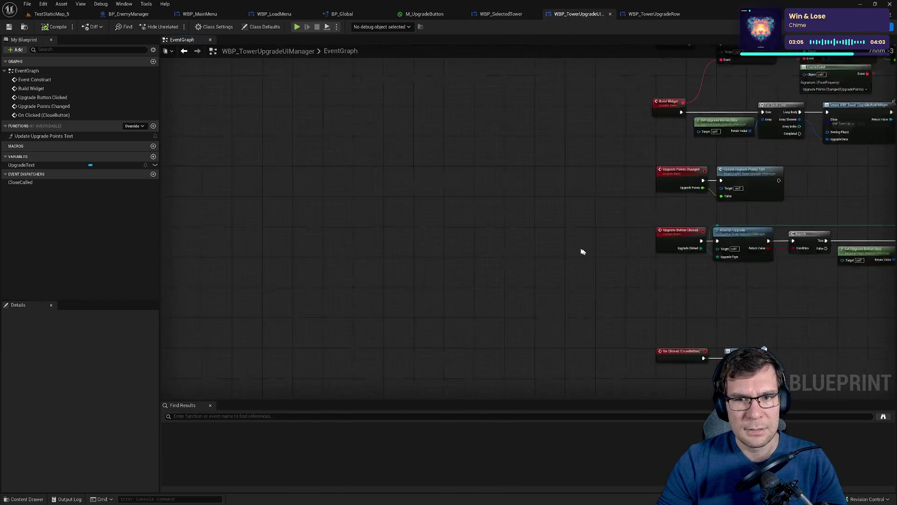
{"action": "left_click", "coordinate": [836, 27]}
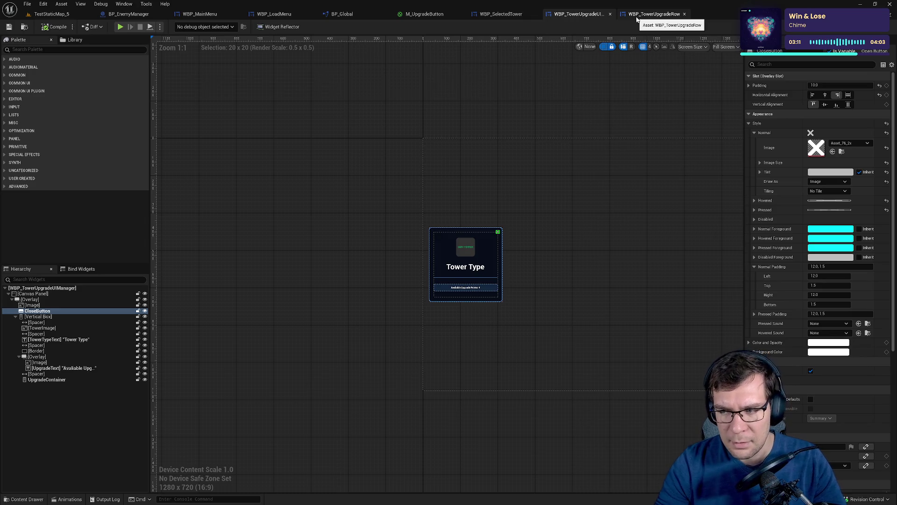
{"action": "left_click", "coordinate": [491, 14]}
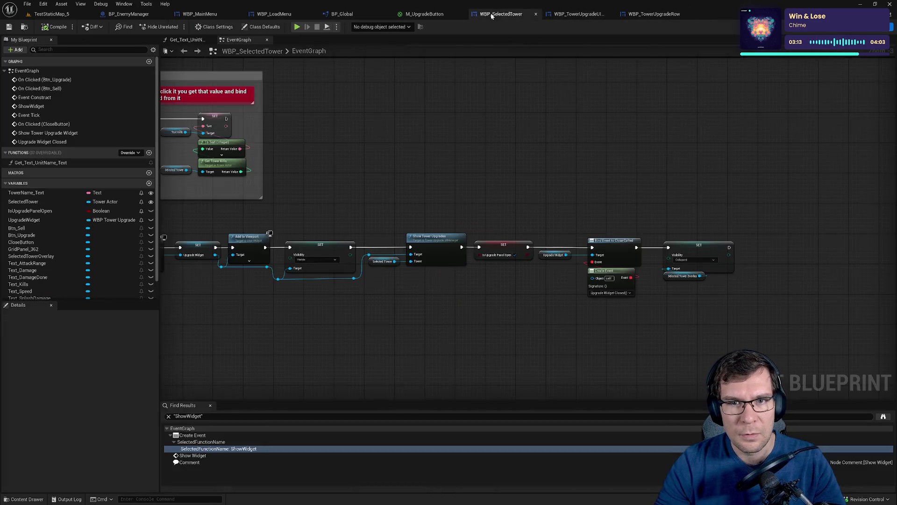
Open WBP_SelectedTower's Designer and inspect SelectedTowerOverlay's Position Y and Alignment values
{"action": "left_click", "coordinate": [836, 26]}
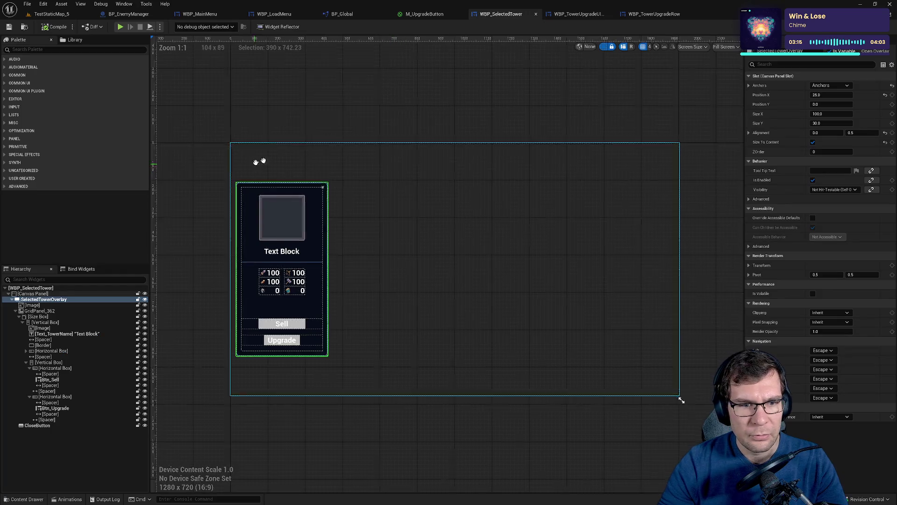
{"action": "left_click", "coordinate": [851, 132]}
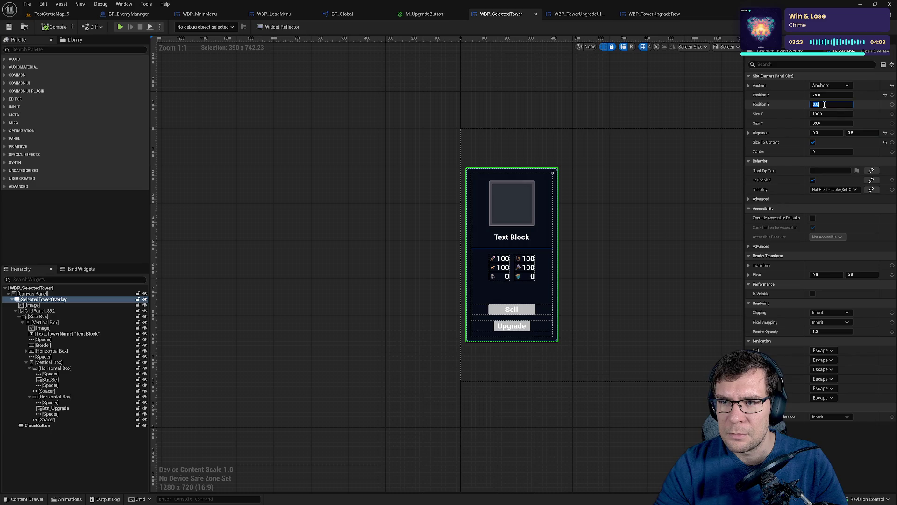
{"action": "left_click_drag", "start_coordinate": [624, 221], "coordinate": [595, 244]}
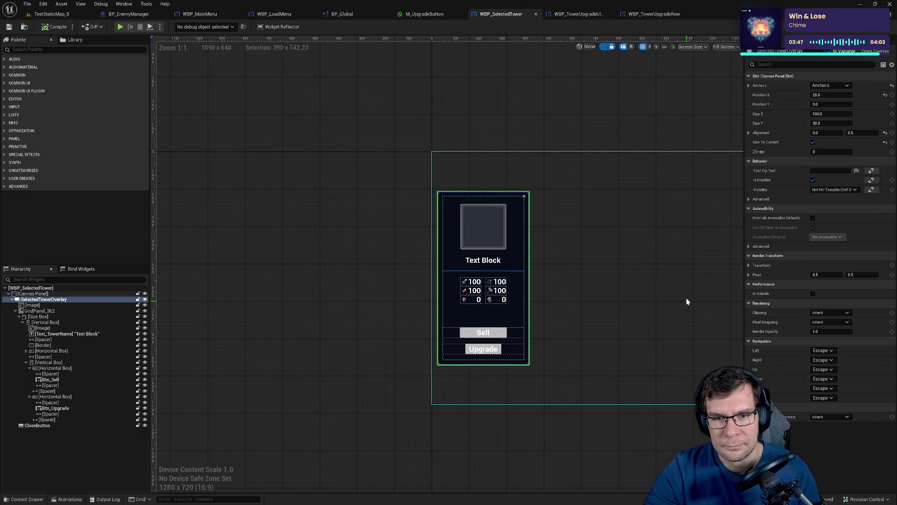
Select SelectedTowerOverlay and apply the top-left Anchors preset
{"action": "left_click", "coordinate": [528, 205]}
{"action": "scroll", "coordinate": [571, 188], "scroll_direction": "up", "scroll_amount": 5}
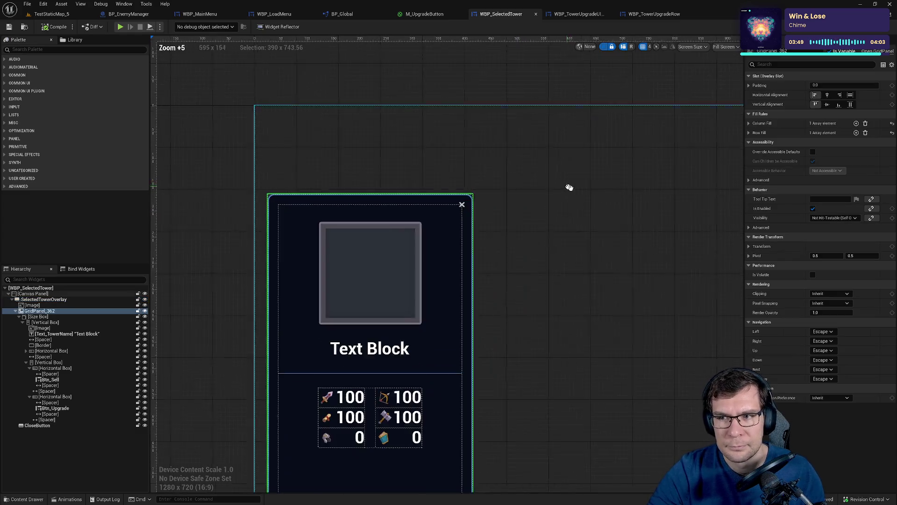
{"action": "left_click_drag", "start_coordinate": [569, 187], "coordinate": [777, 216]}
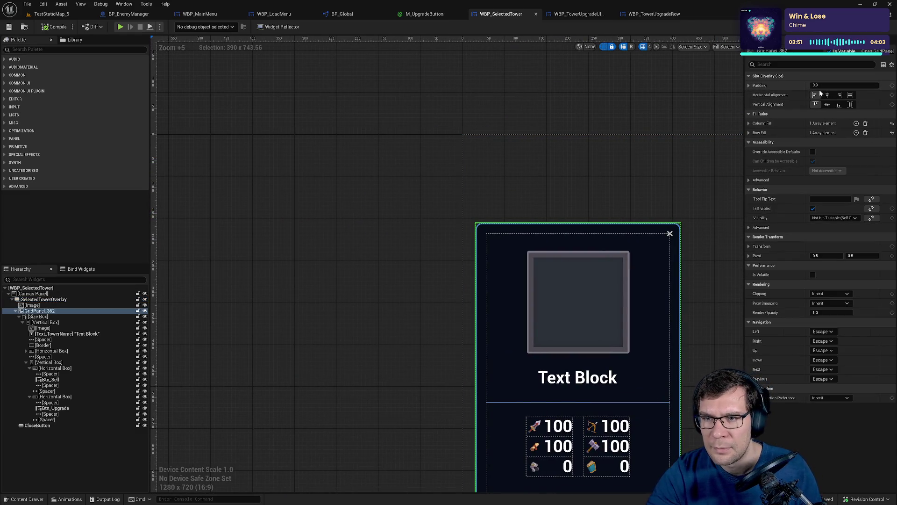
{"action": "left_click", "coordinate": [44, 294]}
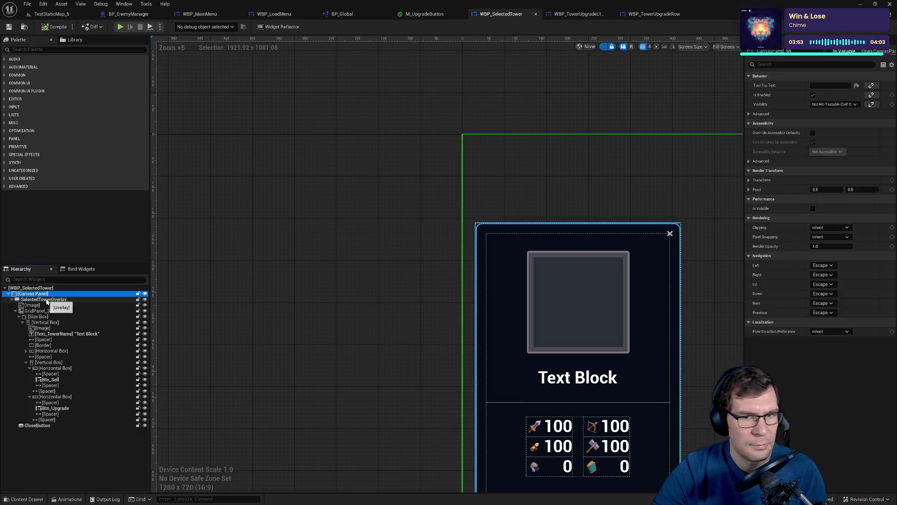
{"action": "left_click", "coordinate": [46, 300]}
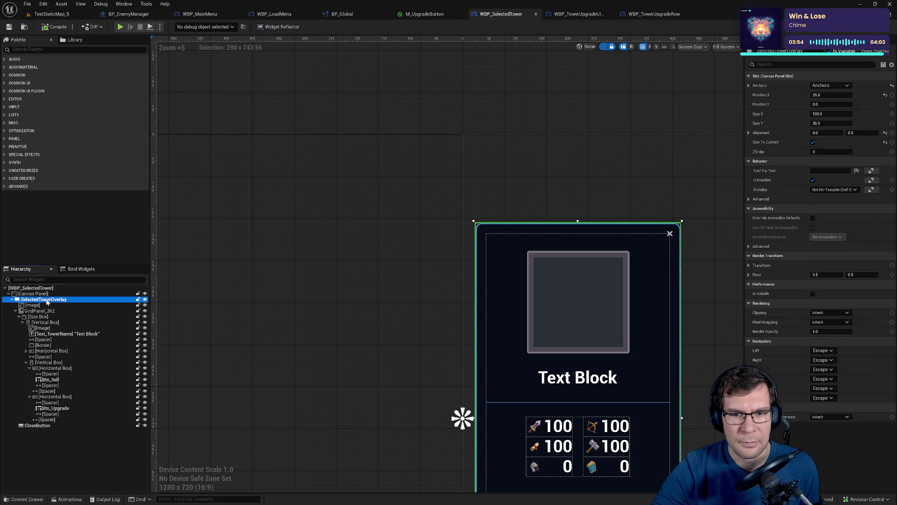
{"action": "left_click", "coordinate": [833, 87]}
{"action": "left_click", "coordinate": [816, 102]}
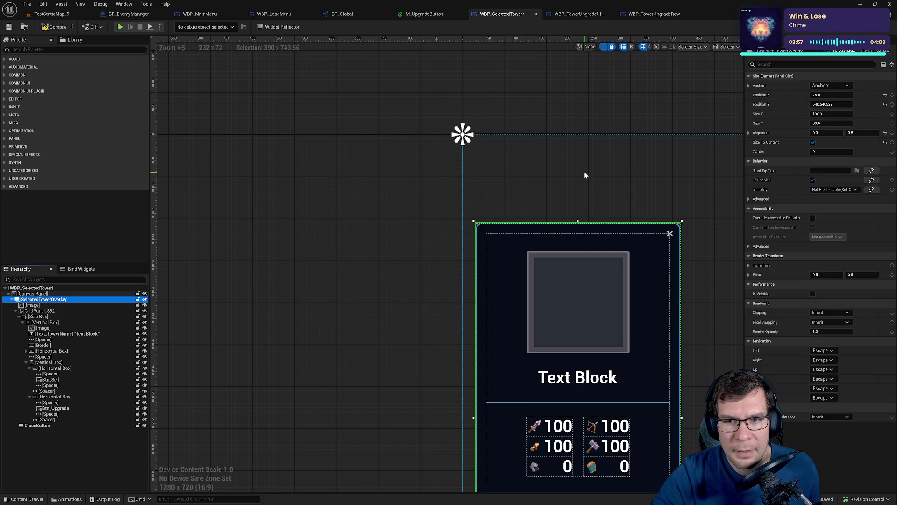
Set SelectedTowerOverlay's Position Y to 540, save, and switch to WBP_TowerUpgradeUIManager
{"action": "left_click", "coordinate": [624, 94]}
{"action": "left_click", "coordinate": [47, 299]}
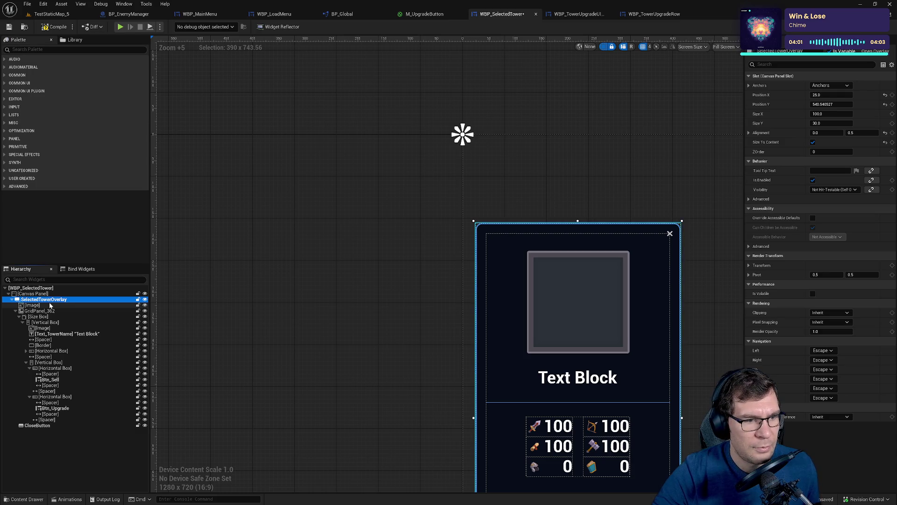
{"action": "left_click", "coordinate": [849, 104]}
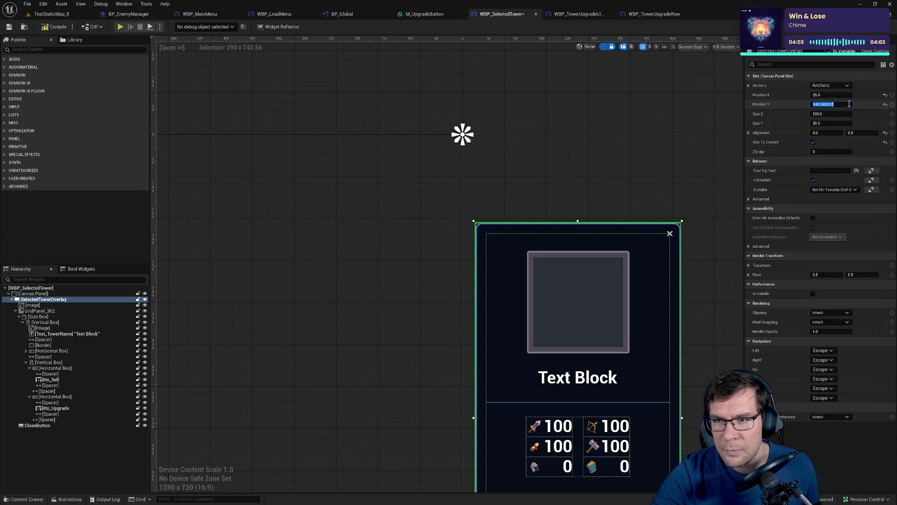
{"action": "type", "text": "540"}
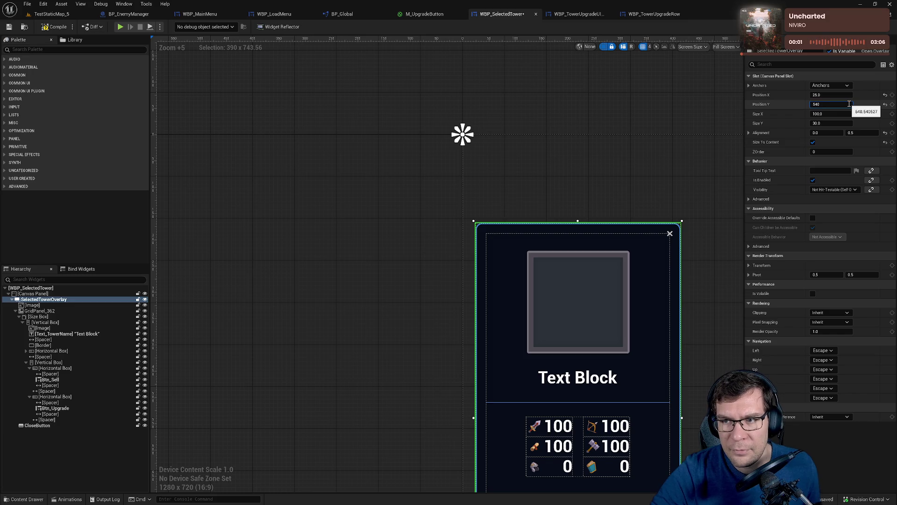
{"action": "key", "text": "Return"}
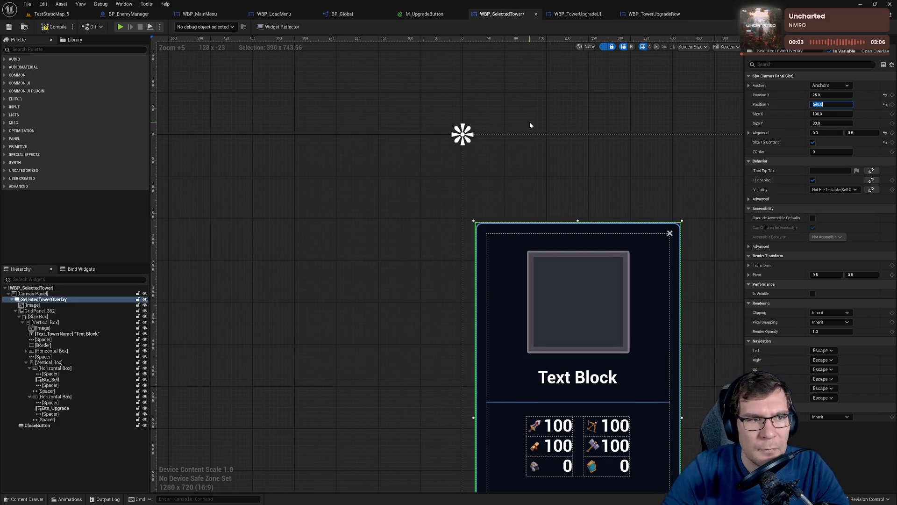
{"action": "left_click", "coordinate": [8, 26]}
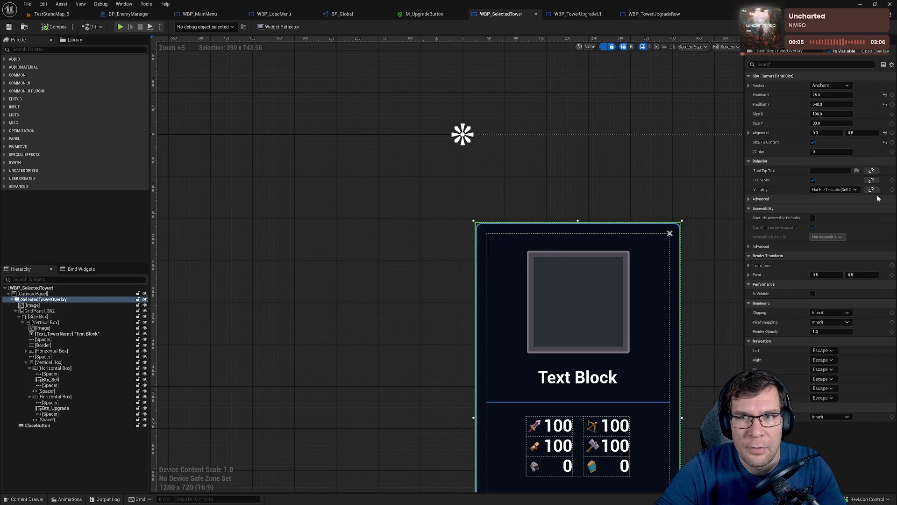
{"action": "left_click", "coordinate": [564, 19]}
{"action": "left_click", "coordinate": [32, 293]}
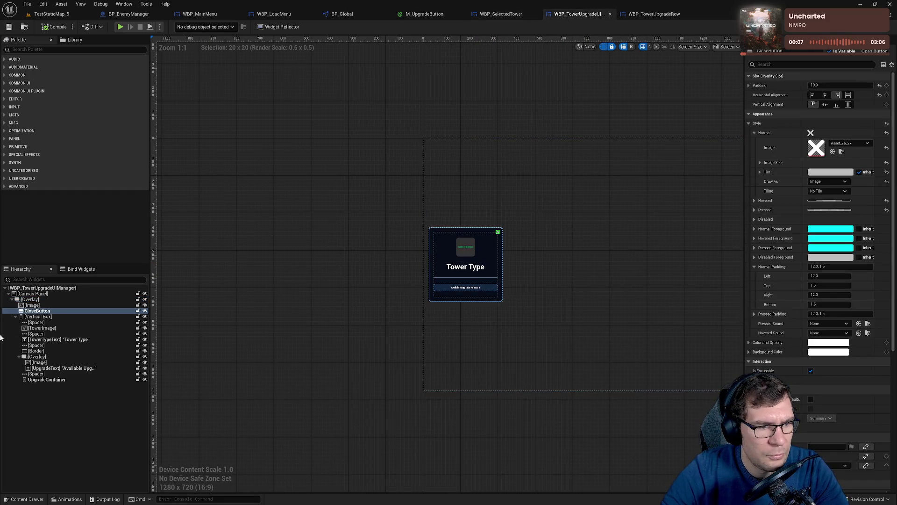
Anchor the upgrade Overlay top-left with Position Y 540 and Alignment Y 1.0, then return to WBP_SelectedTower
{"action": "left_click", "coordinate": [29, 300]}
{"action": "left_click", "coordinate": [829, 85]}
{"action": "left_click", "coordinate": [809, 103]}
{"action": "type", "text": "540"}
{"action": "key", "text": "Return"}
{"action": "scroll", "coordinate": [457, 180], "scroll_direction": "up", "scroll_amount": 5}
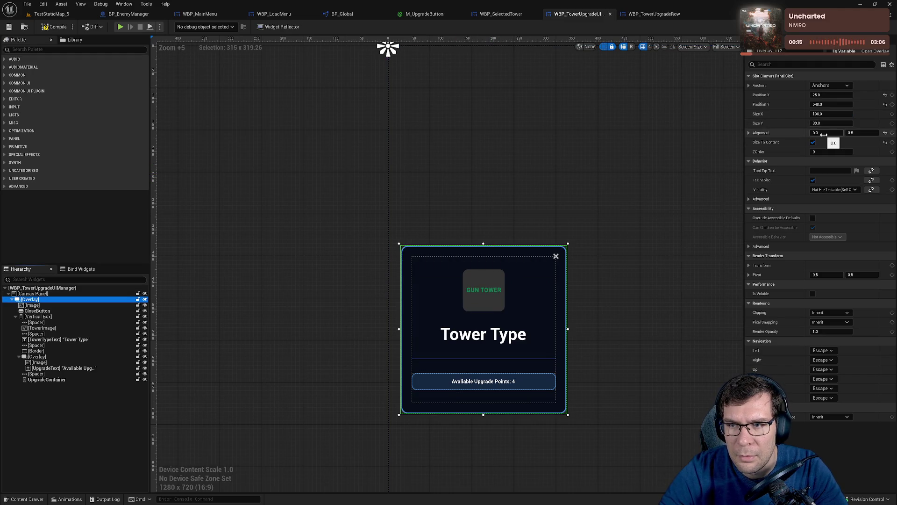
{"action": "left_click_drag", "start_coordinate": [864, 132], "coordinate": [866, 132]}
{"action": "left_click", "coordinate": [865, 132]}
{"action": "type", "text": "1"}
{"action": "key", "text": "Return"}
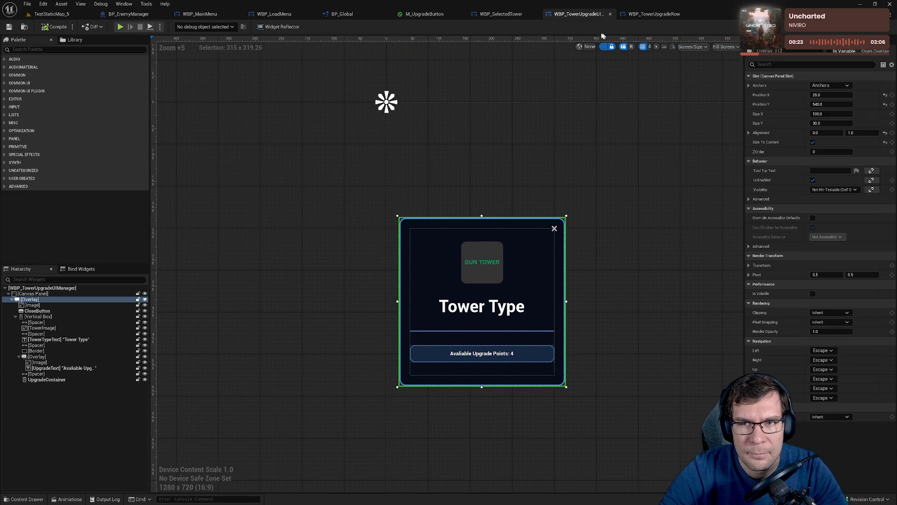
{"action": "left_click", "coordinate": [500, 14]}
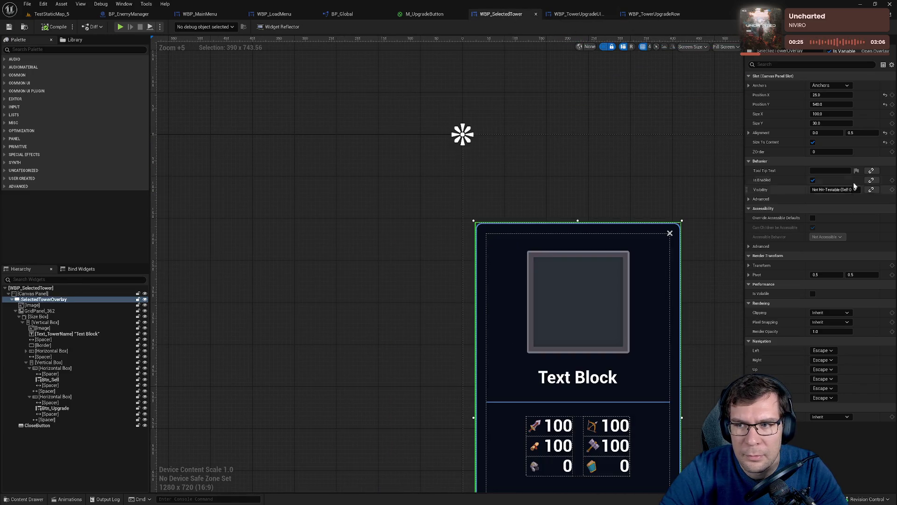
Save WBP_SelectedTower and set SelectedTowerOverlay's Alignment Y to 0
{"action": "left_click_drag", "start_coordinate": [853, 133], "coordinate": [855, 133]}
{"action": "key", "text": "ctrl+s"}
{"action": "mouse_move", "coordinate": [831, 107]}
{"action": "left_mouse_down"}
{"action": "mouse_move", "coordinate": [885, 108]}
{"action": "mouse_move", "coordinate": [870, 107]}
{"action": "left_mouse_up"}
{"action": "left_click", "coordinate": [862, 133]}
{"action": "type", "text": "0"}
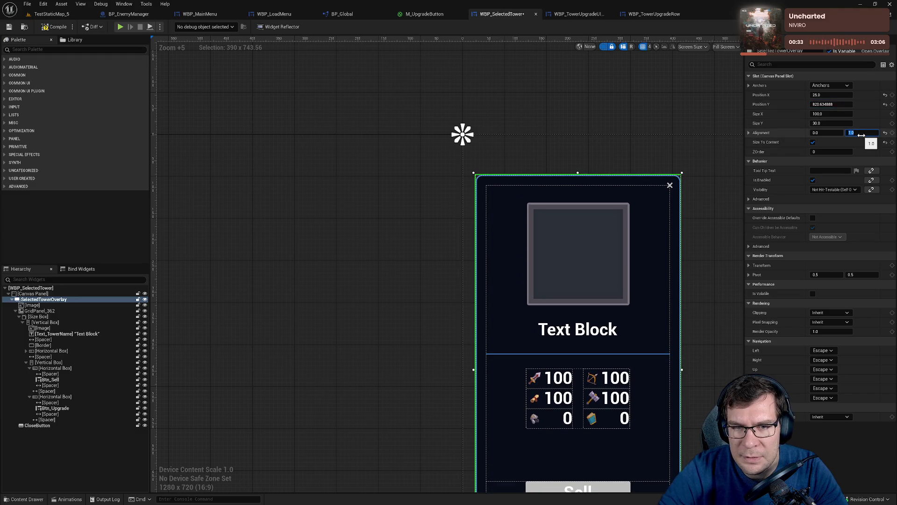
{"action": "key", "text": "Return"}
Set SelectedTowerOverlay's Position Y to 150 and recentre the design view
{"action": "scroll", "coordinate": [513, 255], "scroll_direction": "down", "scroll_amount": 1}
{"action": "scroll", "coordinate": [513, 255], "scroll_direction": "down", "scroll_amount": 4}
{"action": "left_click_drag", "start_coordinate": [832, 104], "coordinate": [754, 104]}
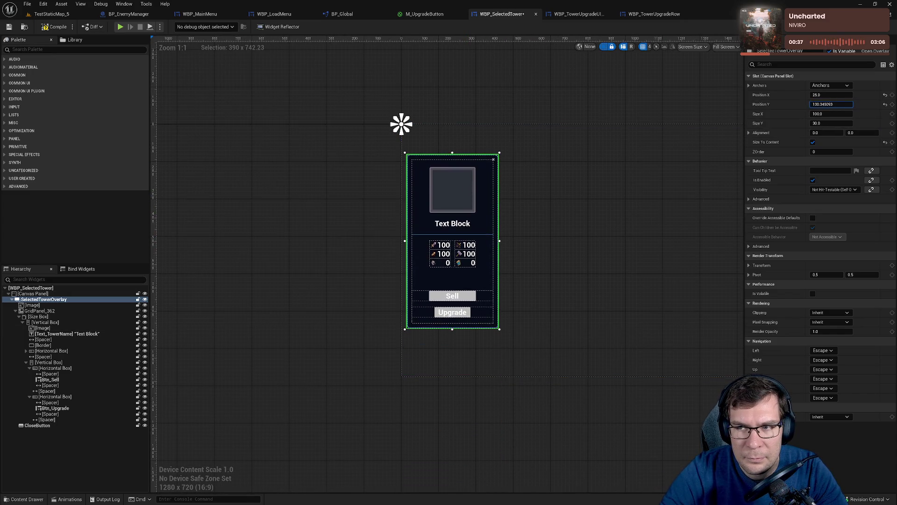
{"action": "left_click", "coordinate": [835, 104]}
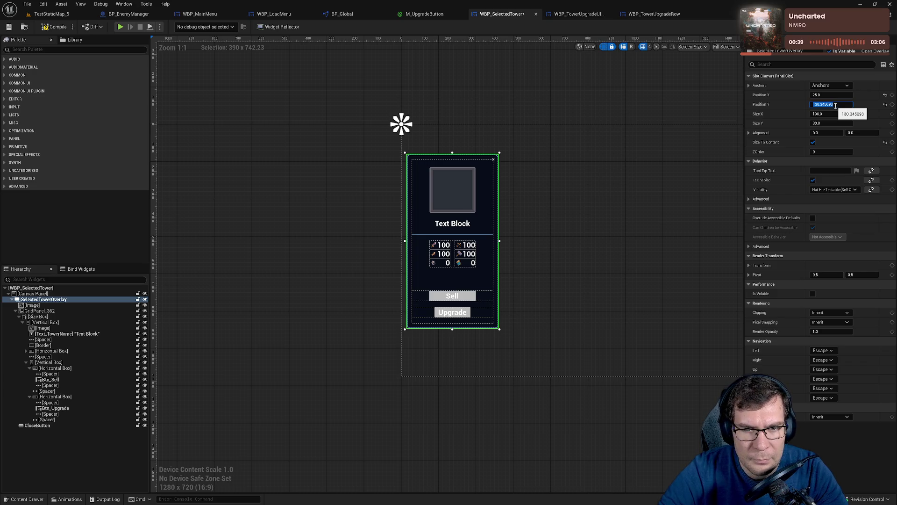
{"action": "type", "text": "150"}
{"action": "key", "text": "Return"}
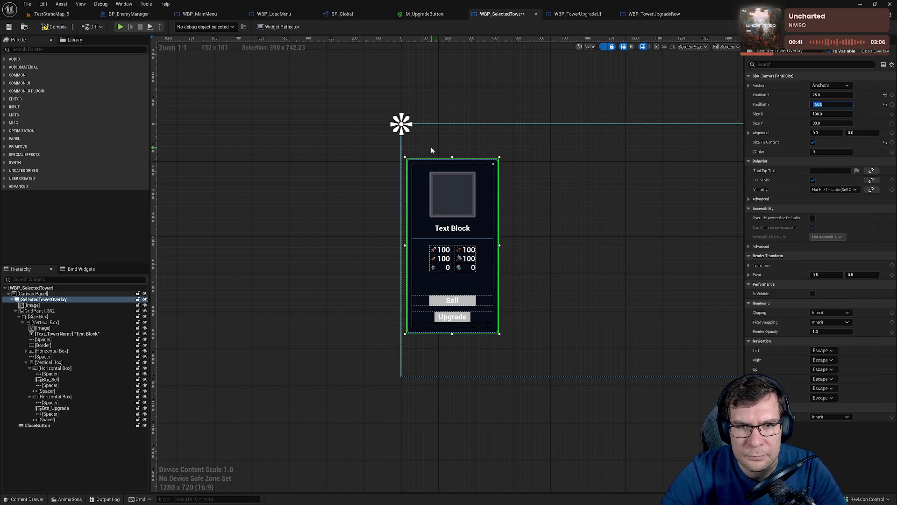
{"action": "scroll", "coordinate": [461, 206], "scroll_direction": "up", "scroll_amount": 5}
{"action": "scroll", "coordinate": [457, 201], "scroll_direction": "down", "scroll_amount": 4}
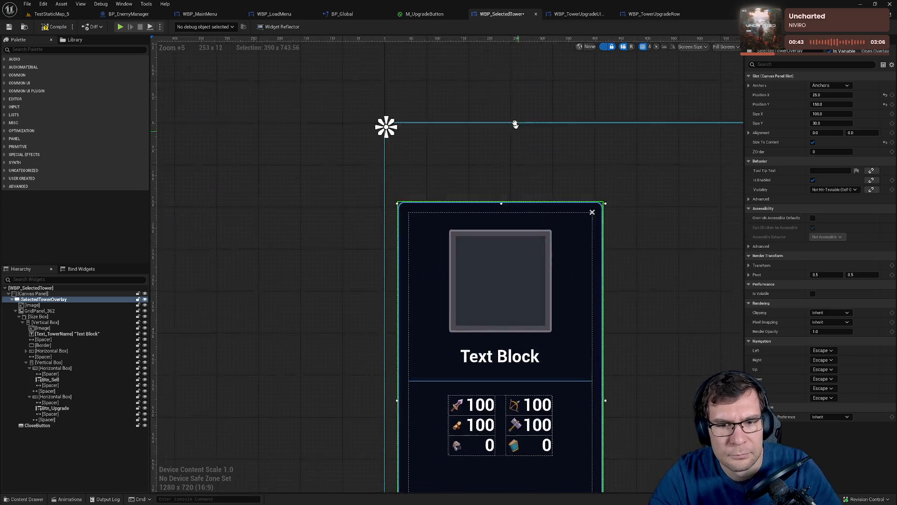
{"action": "scroll", "coordinate": [536, 114], "scroll_direction": "up", "scroll_amount": 2}
{"action": "scroll", "coordinate": [537, 114], "scroll_direction": "down", "scroll_amount": 2}
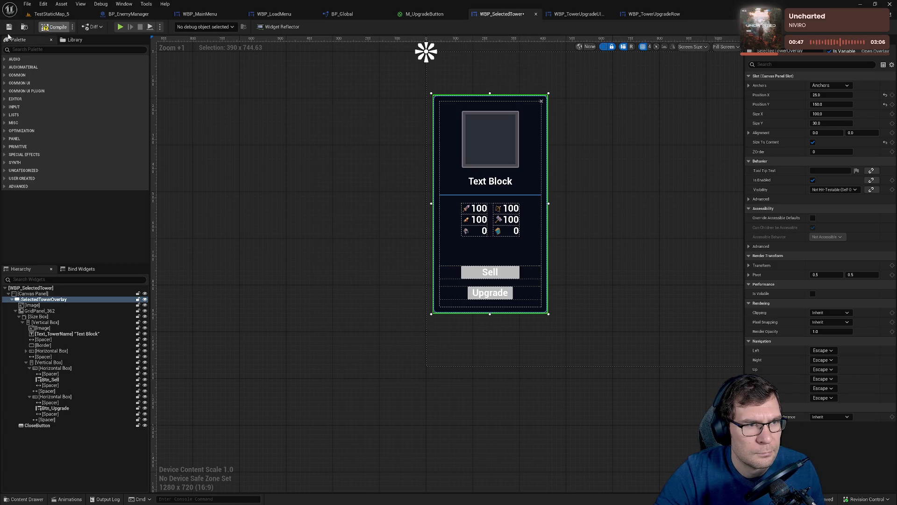
{"action": "left_click_drag", "start_coordinate": [675, 195], "coordinate": [613, 256]}
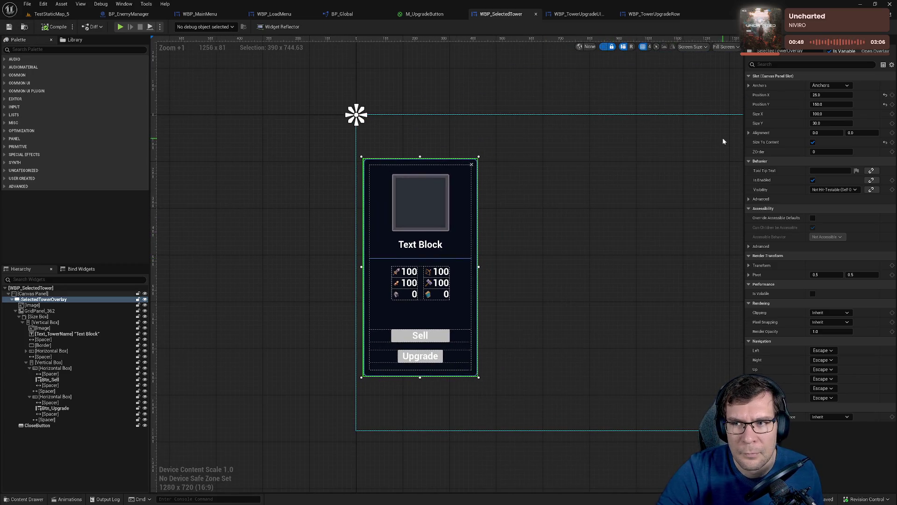
Give the upgrade manager's Overlay Alignment Y 0 and Position Y 150, then return to TestStaticMap_5
{"action": "left_click", "coordinate": [577, 13]}
{"action": "left_click", "coordinate": [862, 133]}
{"action": "type", "text": "0"}
{"action": "key", "text": "Return"}
{"action": "left_click", "coordinate": [832, 104]}
{"action": "type", "text": "150"}
{"action": "key", "text": "Return"}
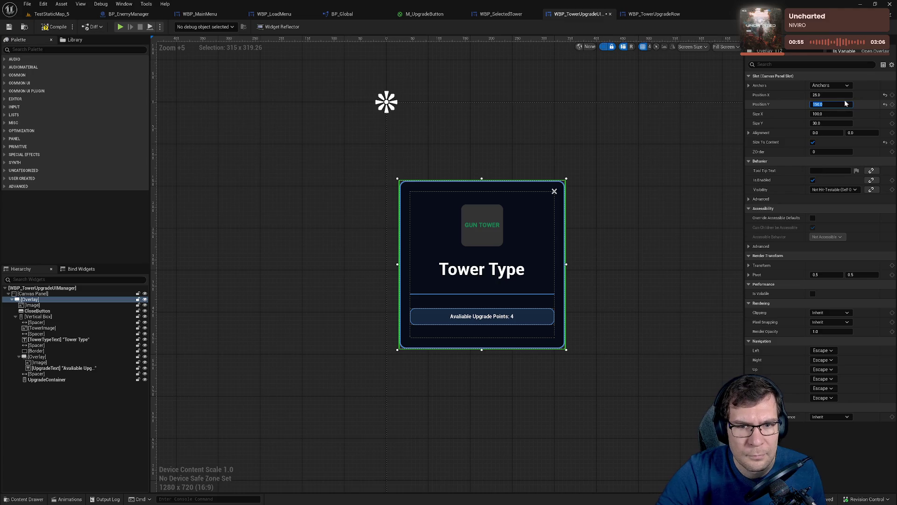
{"action": "left_click", "coordinate": [49, 14]}
Playtest with a placed Gun Tower, toggling its panel between upgrade list and stats, then stop
{"action": "key", "text": "alt+p"}
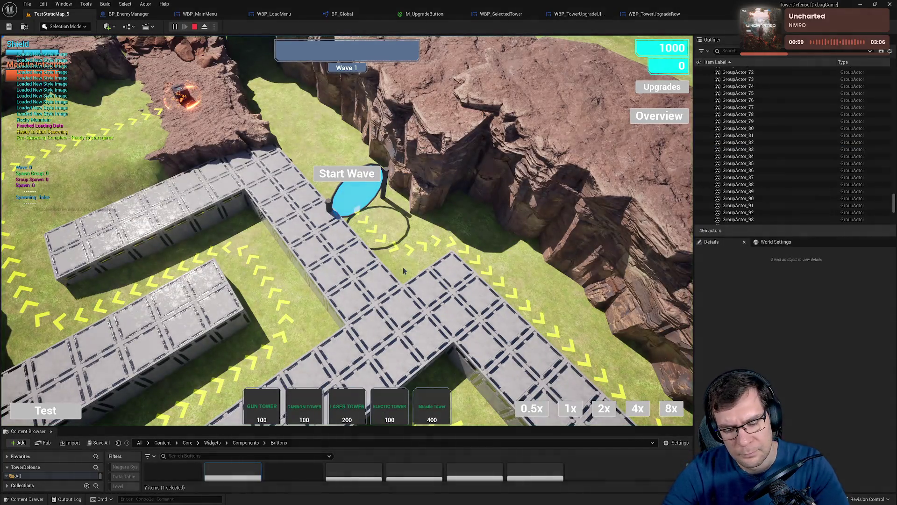
{"action": "left_click", "coordinate": [248, 405]}
{"action": "left_click", "coordinate": [456, 267]}
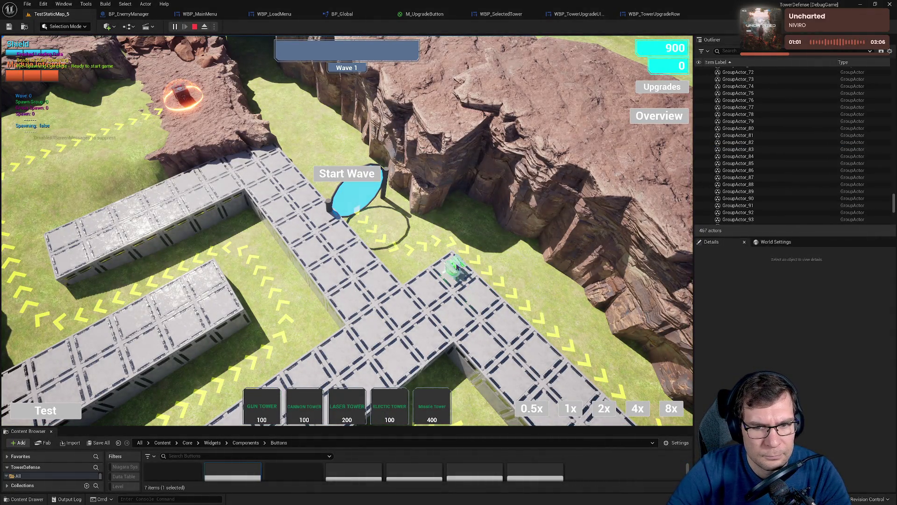
{"action": "left_click", "coordinate": [76, 333]}
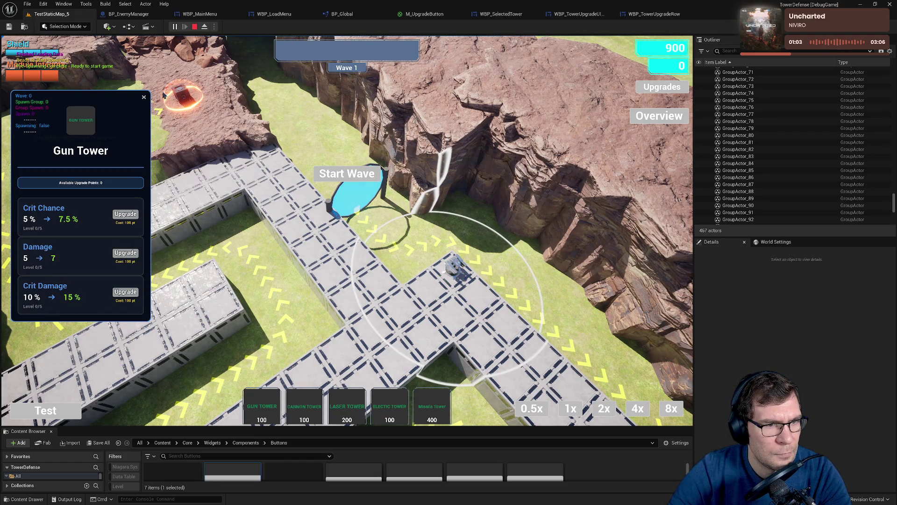
{"action": "left_click", "coordinate": [80, 332]}
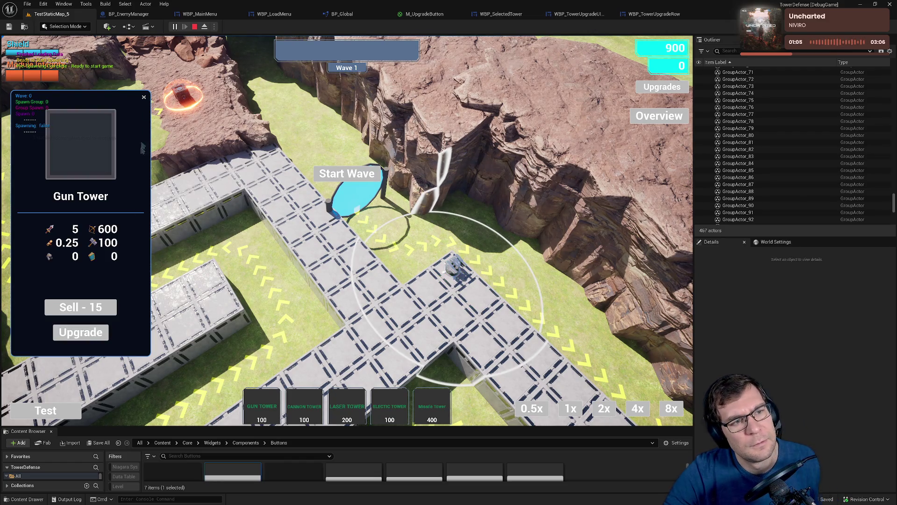
{"action": "left_click", "coordinate": [80, 332]}
{"action": "left_click", "coordinate": [144, 97]}
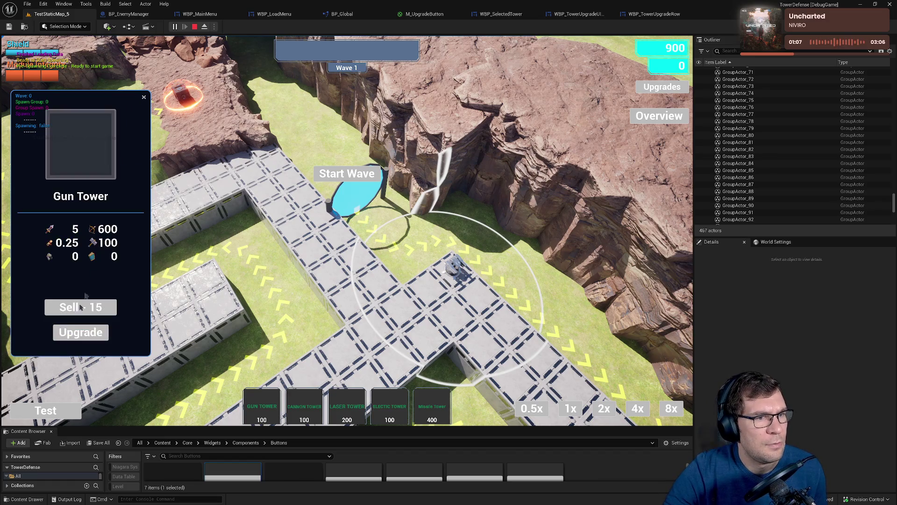
{"action": "left_click", "coordinate": [80, 332]}
{"action": "left_click", "coordinate": [144, 98]}
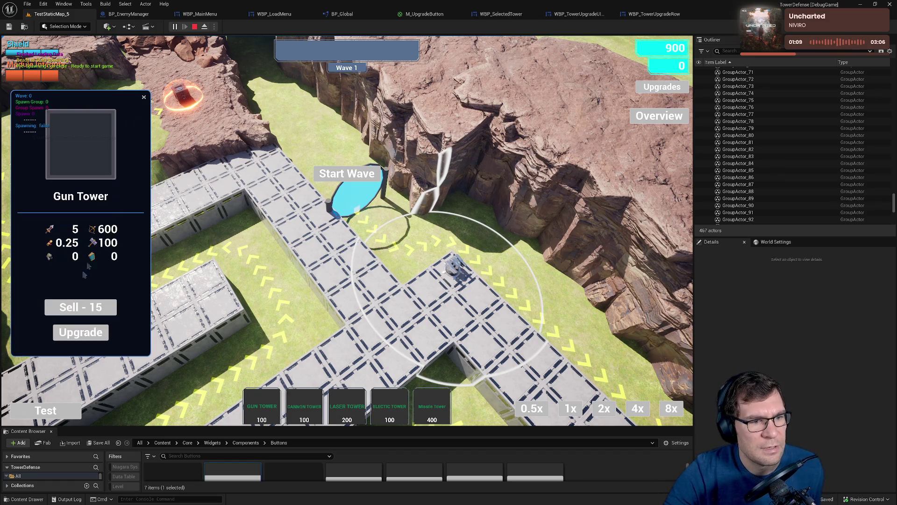
{"action": "left_click", "coordinate": [80, 332]}
{"action": "left_click", "coordinate": [144, 97]}
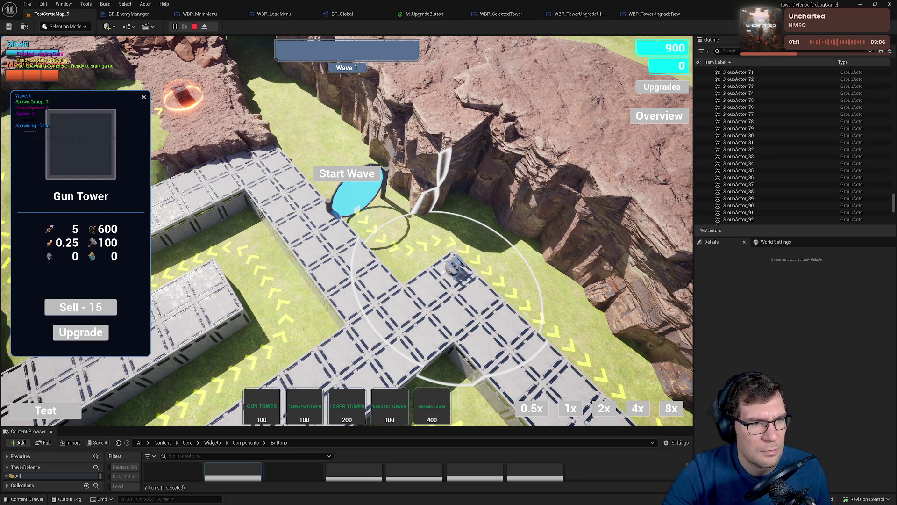
{"action": "left_click", "coordinate": [194, 26]}
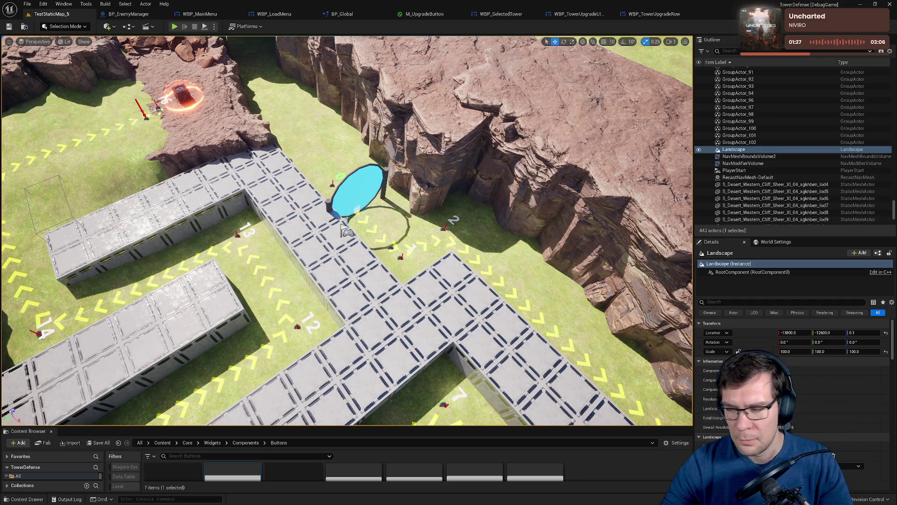
Commit the 10 changes with summary 'Fix tower … now matches the rad e Tower UI' and push to origin
{"action": "key", "text": "alt+Tab"}
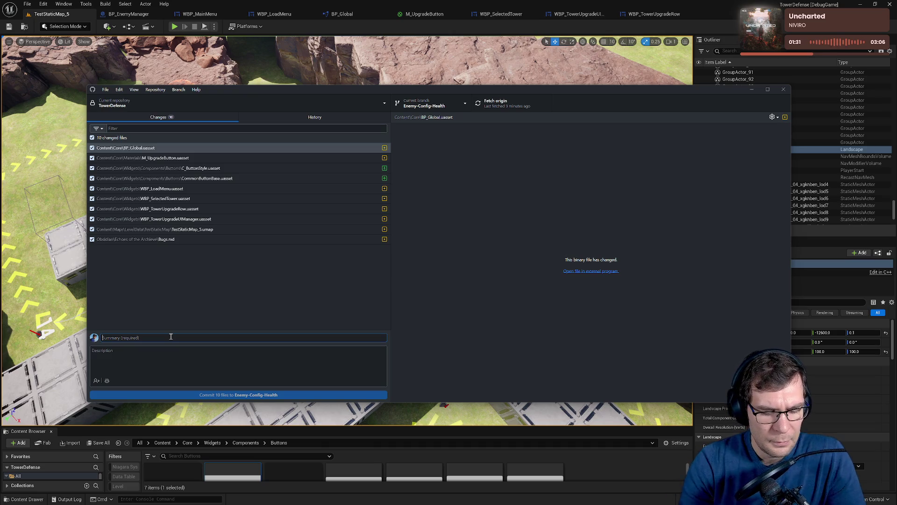
{"action": "type", "text": "Fix tower"}
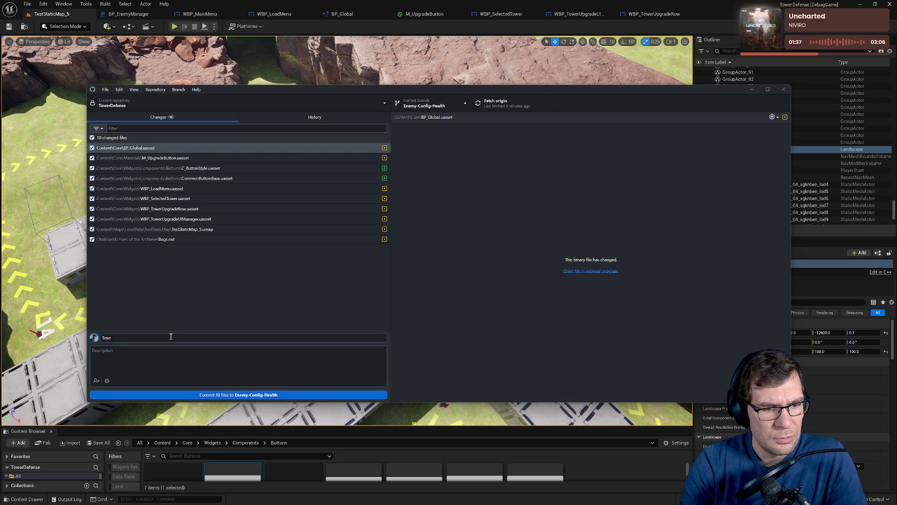
{"action": "type", "text": "now matc"}
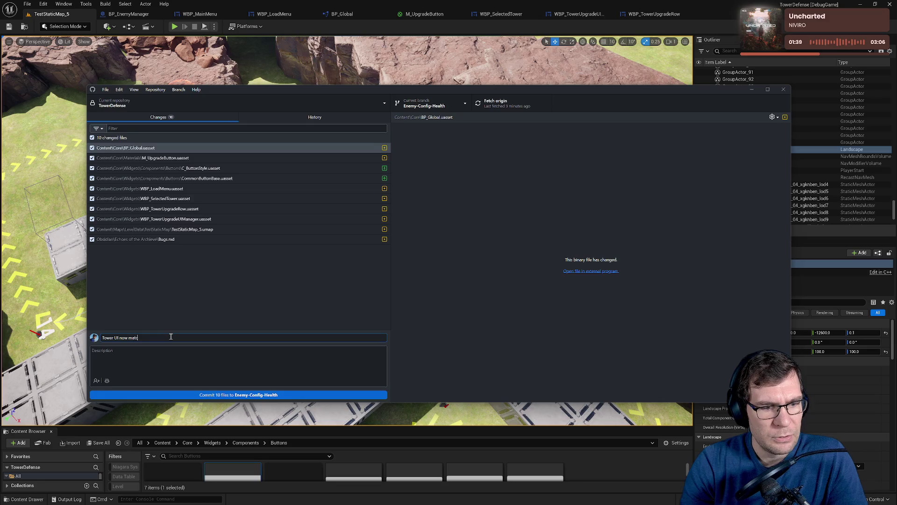
{"action": "type", "text": "hes the rad e Tower UI"}
{"action": "key", "text": "ctrl+Return"}
{"action": "key", "text": "ctrl+p"}
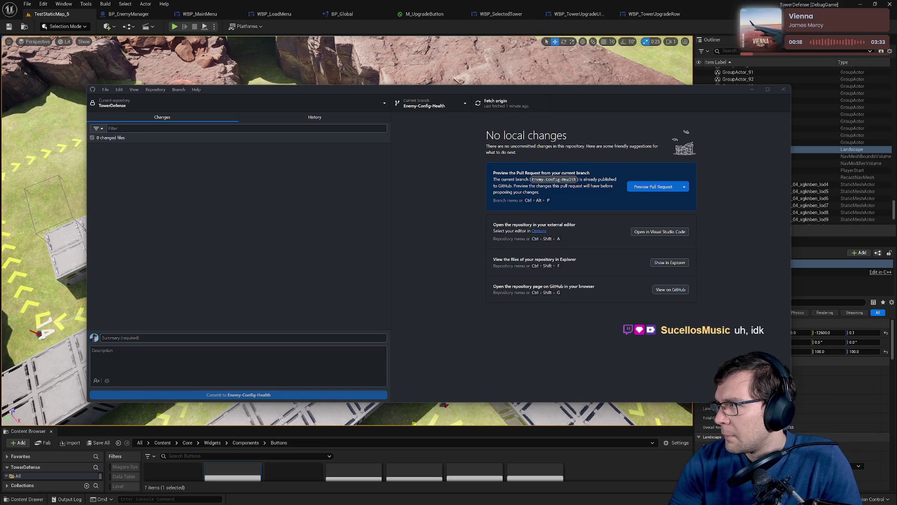
Let the push to origin finish, then switch to the web browser
{"action": "key", "text": "alt+Tab"}
Open Wheel of Names maximized and replace the existing entries with 'Nerds'
{"action": "left_click", "coordinate": [318, 140]}
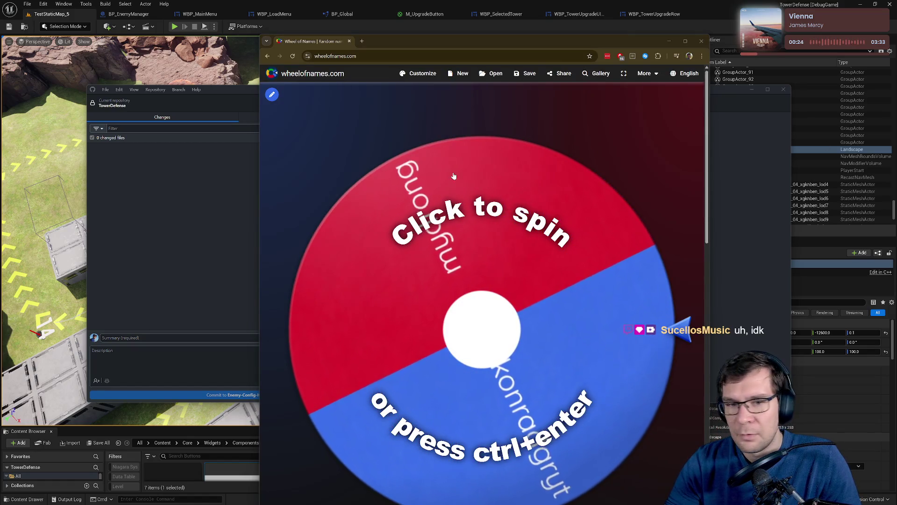
{"action": "double_click", "coordinate": [655, 41]}
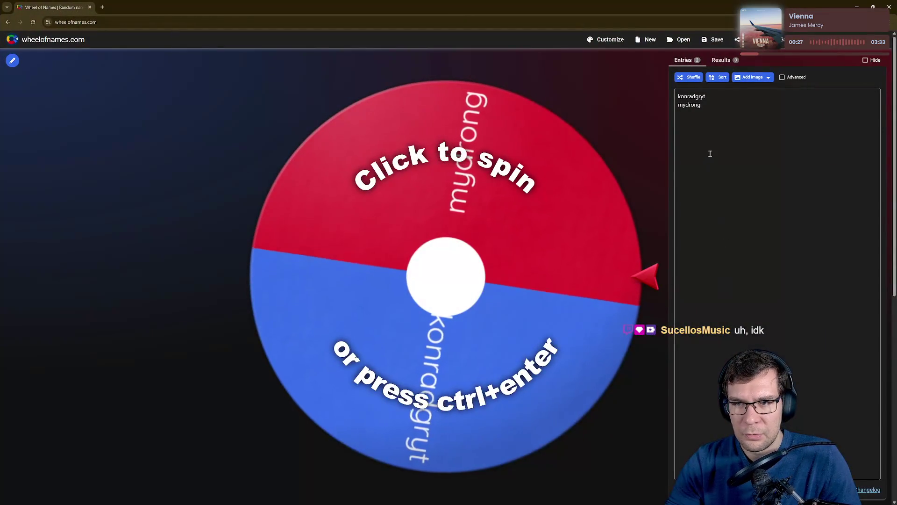
{"action": "left_click", "coordinate": [725, 115]}
{"action": "key", "text": "ctrl+a"}
{"action": "type", "text": "Nerds"}
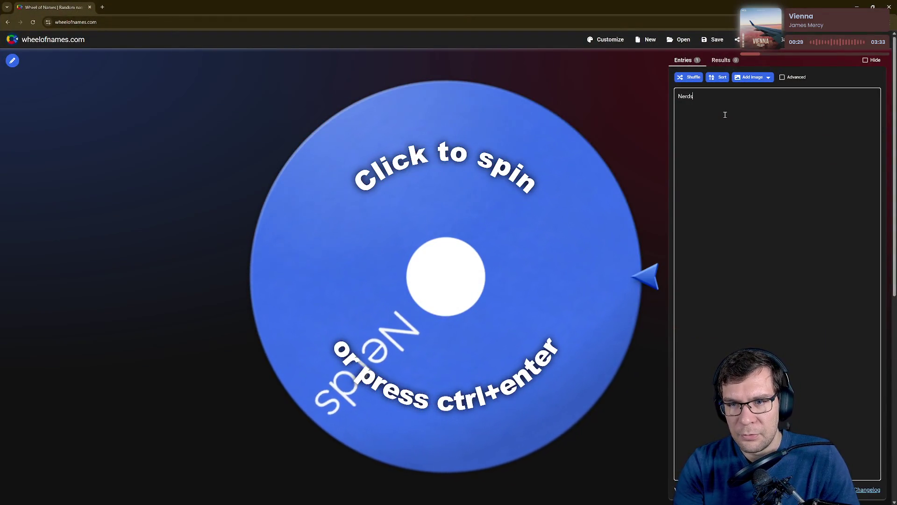
{"action": "key", "text": "Return"}
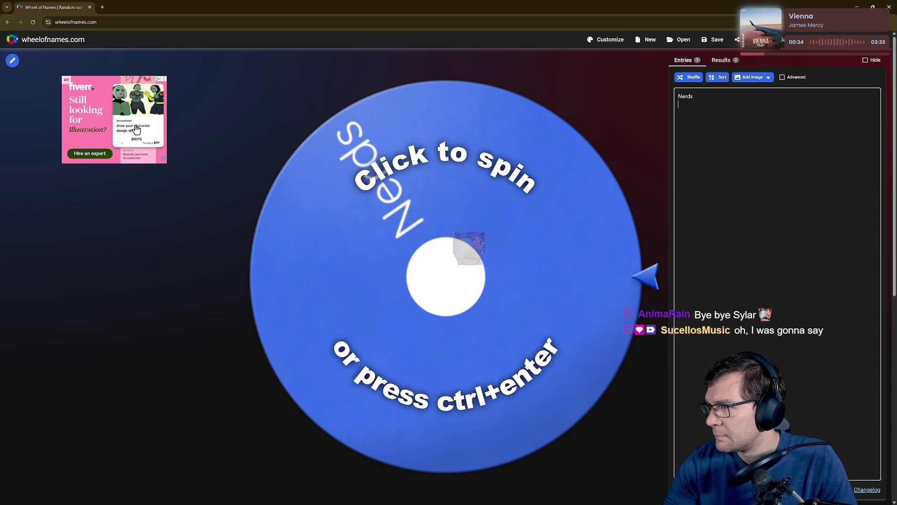
Add 'iRad' and 'Nerk' as further entries, then spin the wheel
{"action": "left_click", "coordinate": [758, 155]}
{"action": "key", "text": "Return"}
{"action": "type", "text": "iRad"}
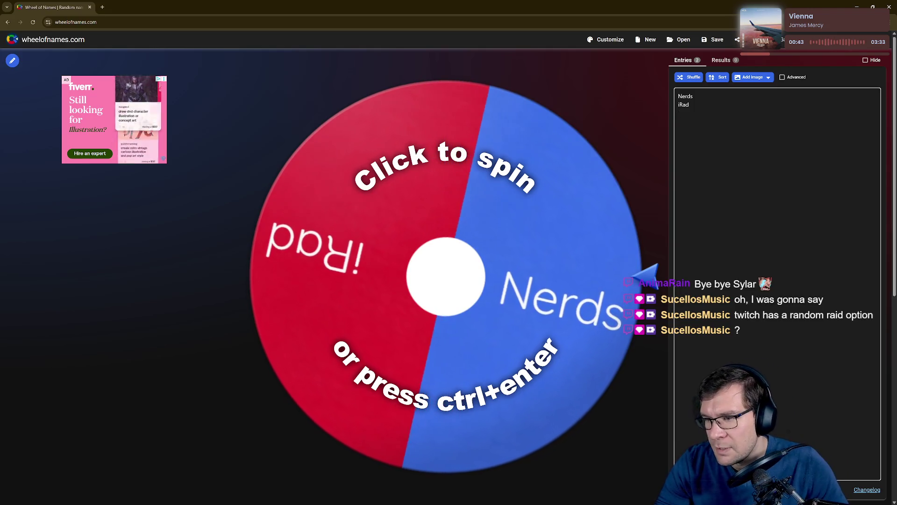
{"action": "key", "text": "Return"}
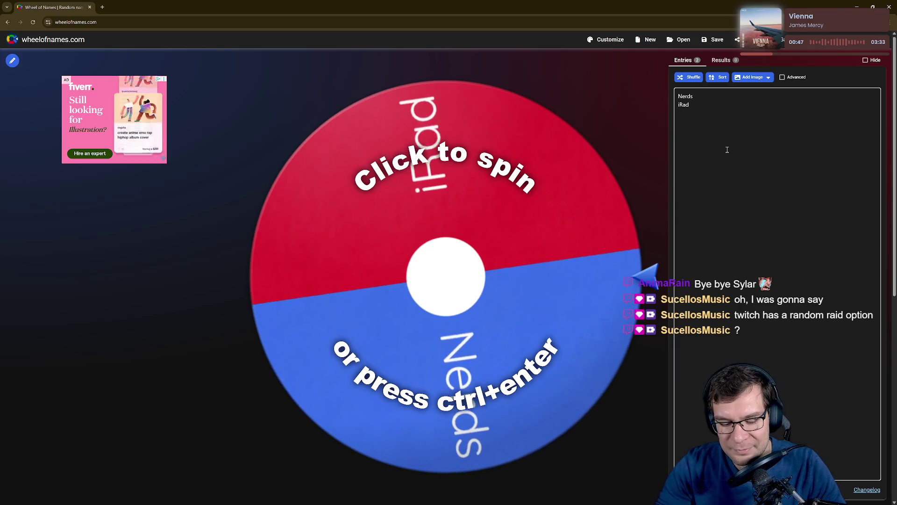
{"action": "type", "text": "Nerk"}
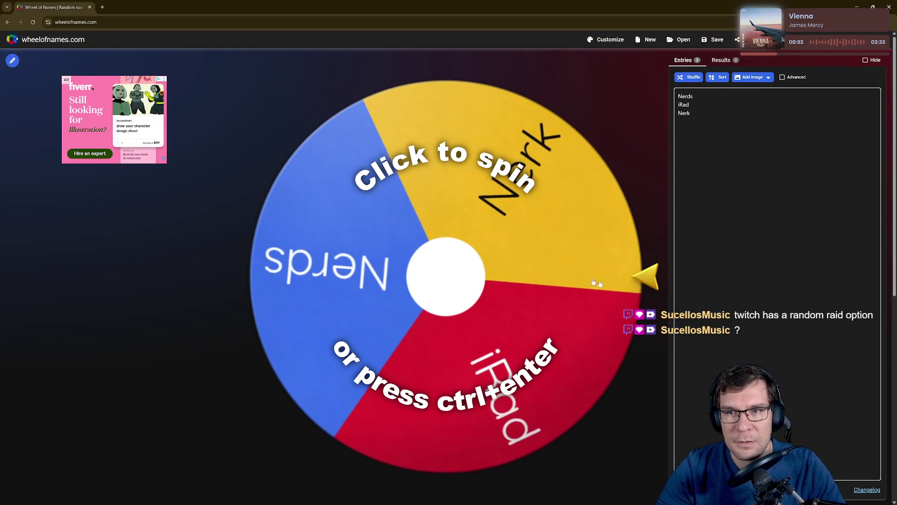
{"action": "left_click", "coordinate": [584, 366]}
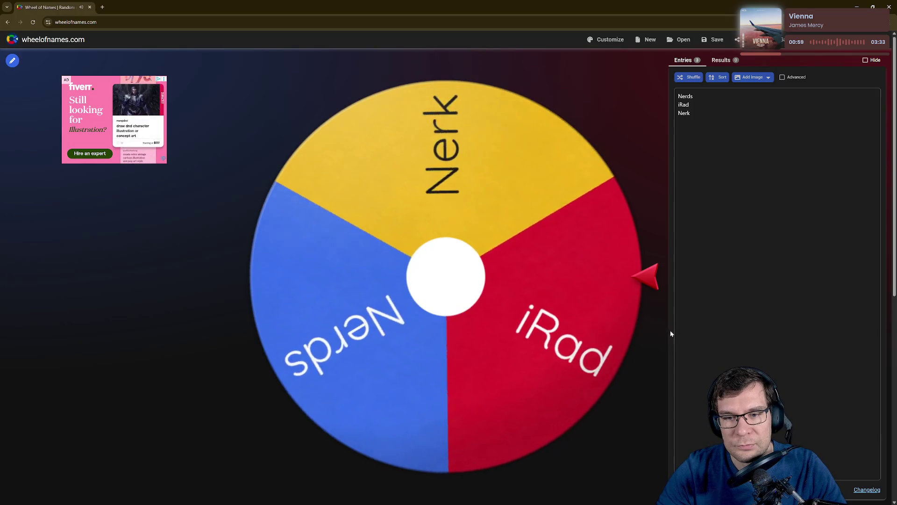
Restore the maximized Wheel of Names browser to a smaller window and close it
{"action": "mouse_move", "coordinate": [203, 7]}
{"action": "left_mouse_down"}
{"action": "mouse_move", "coordinate": [203, 42]}
{"action": "mouse_move", "coordinate": [398, 60]}
{"action": "left_mouse_up"}
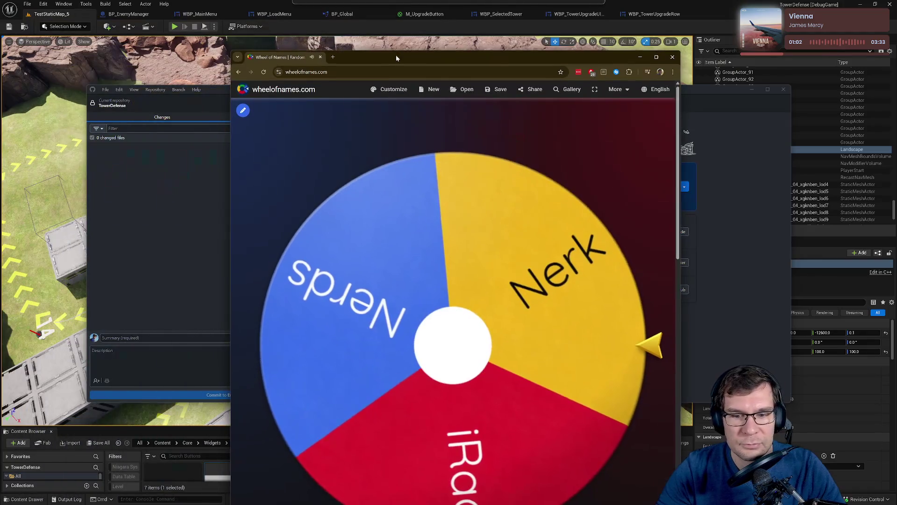
{"action": "left_click", "coordinate": [673, 58]}
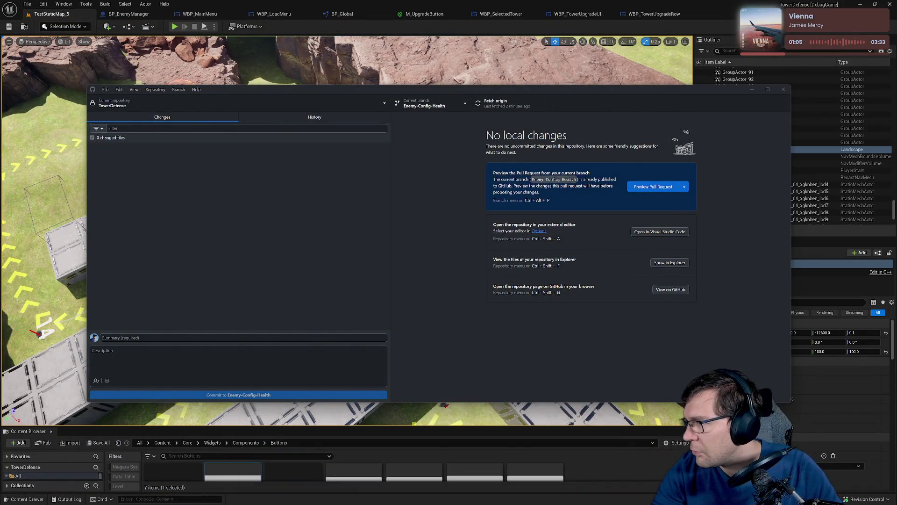